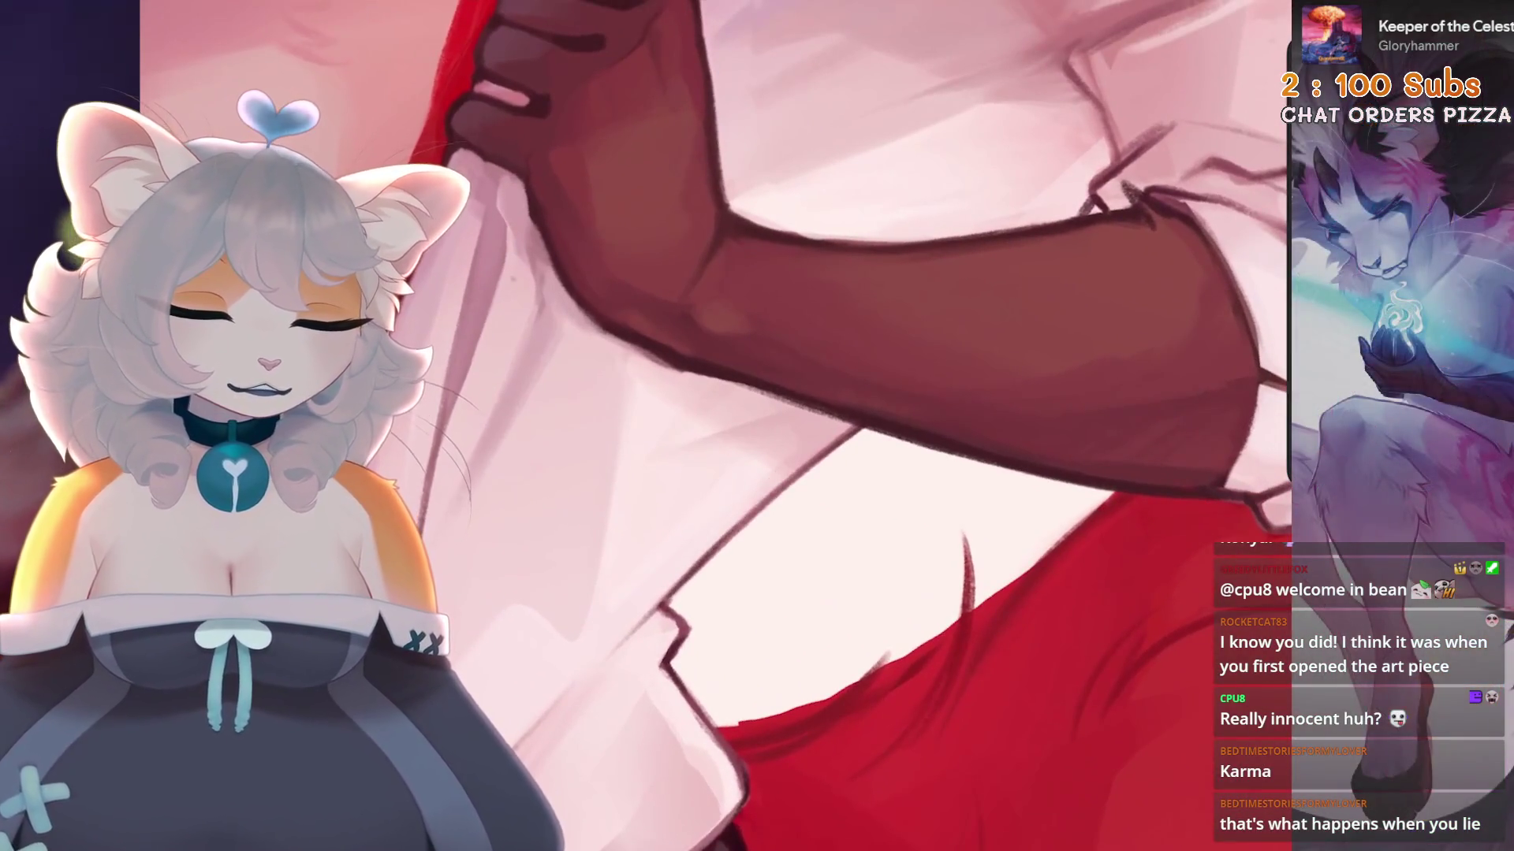
Undo the last three paint strokes on the white shirt and zoom toward the face.
key(ctrl+z)
key(ctrl+z)
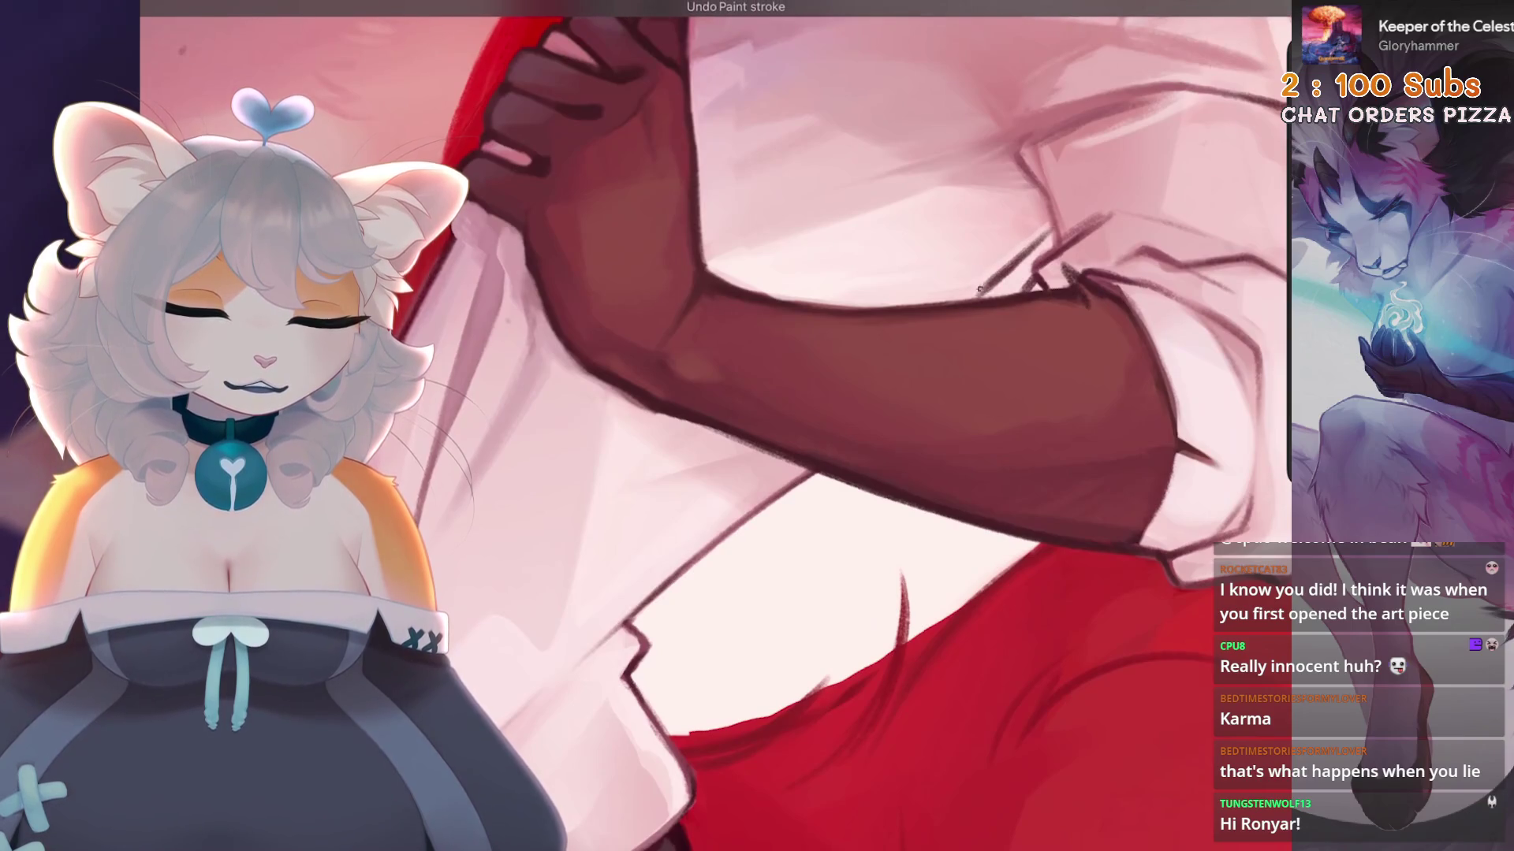
key(ctrl+z)
key(ctrl+z)
scroll(710, 540, up, 2)
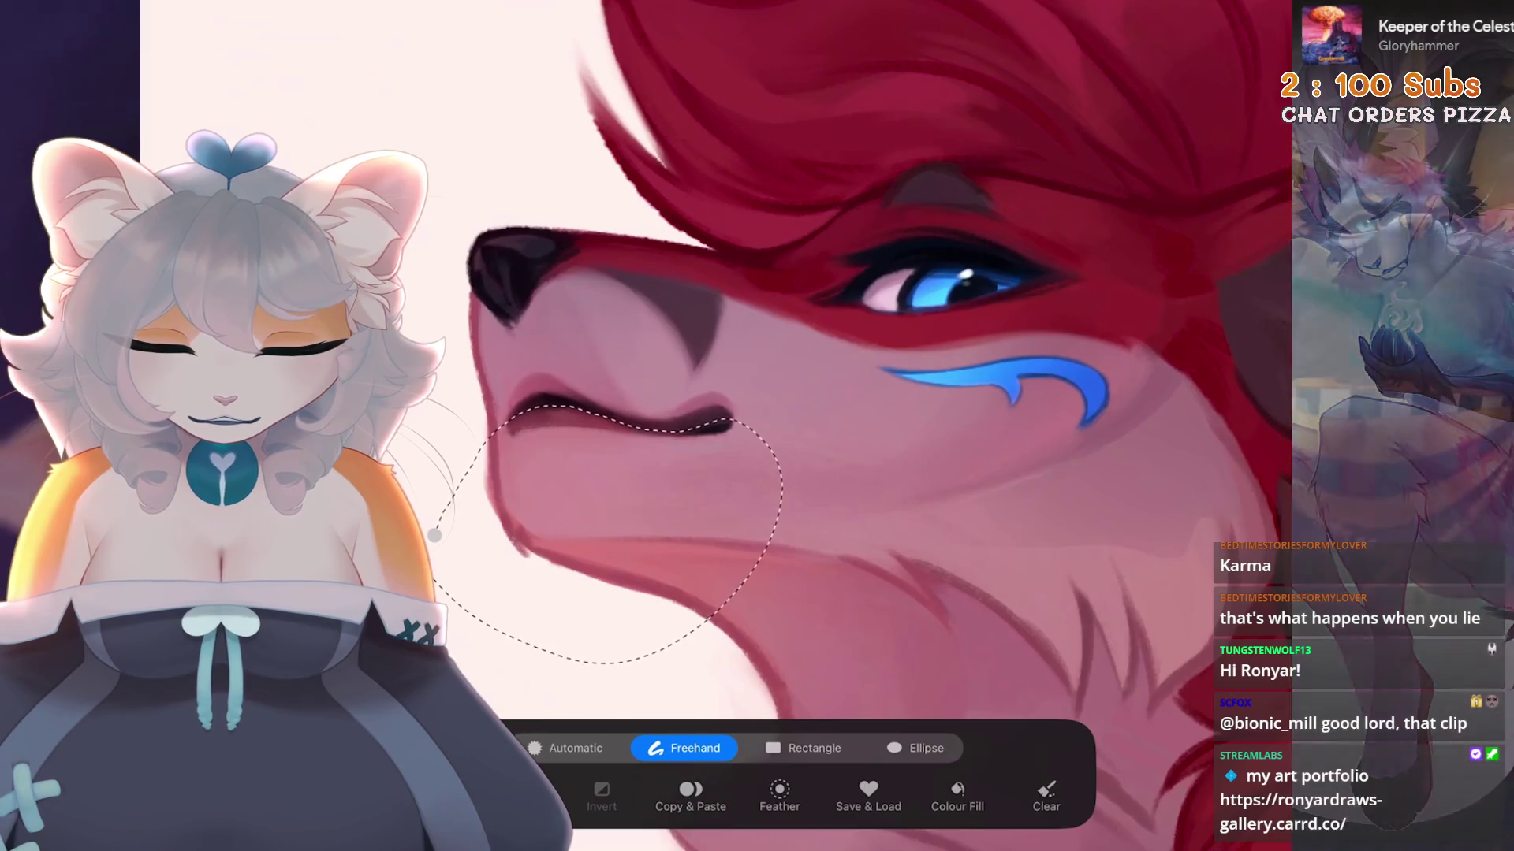
key(v)
mouse_move(506, 591)
mouse_down()
mouse_move(625, 541)
mouse_move(698, 532)
mouse_up()
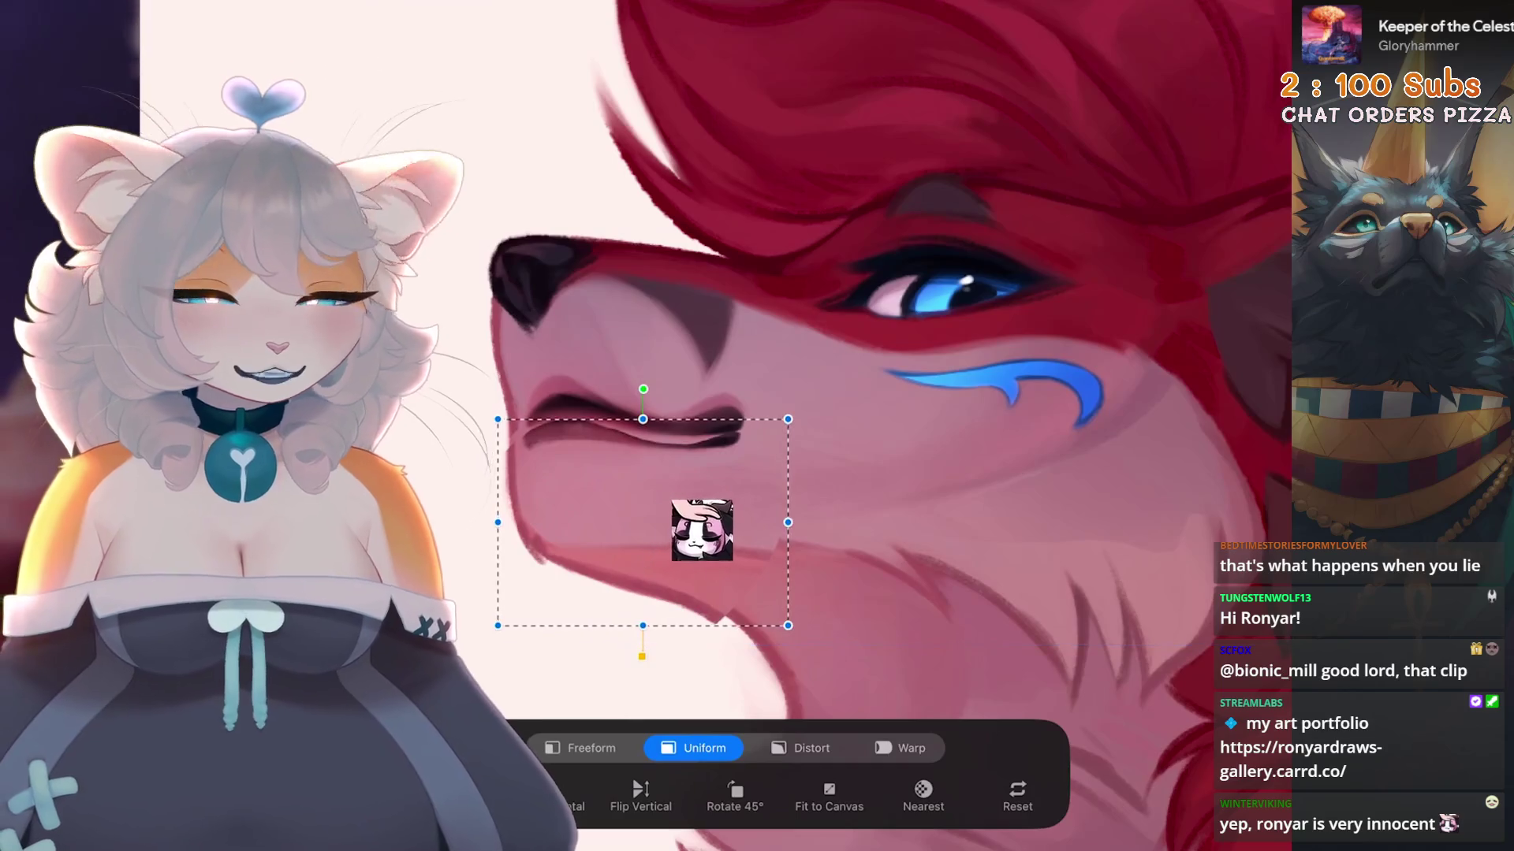
key(l)
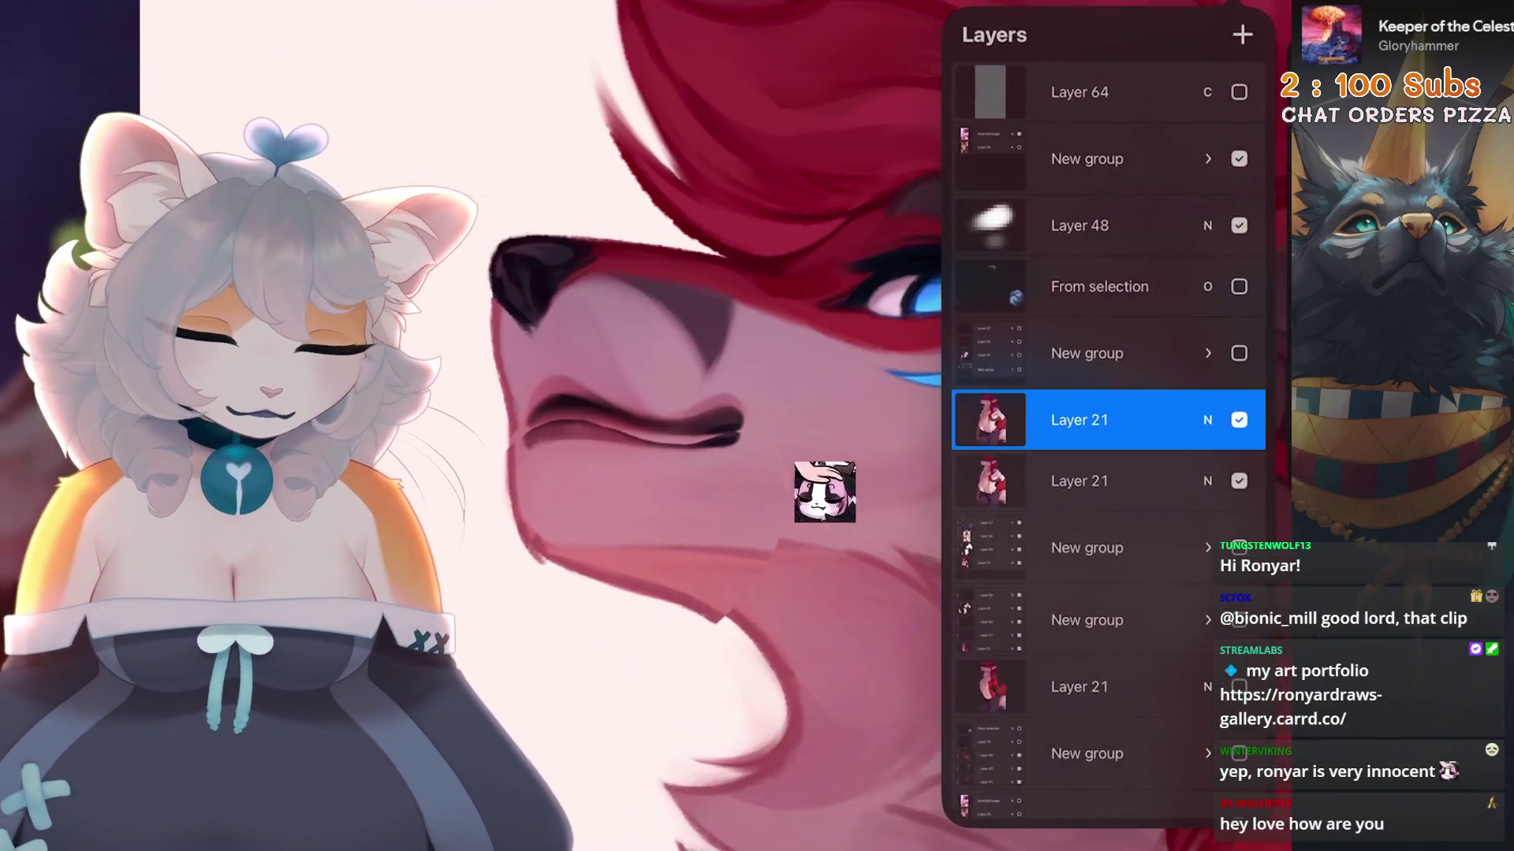
click(901, 469)
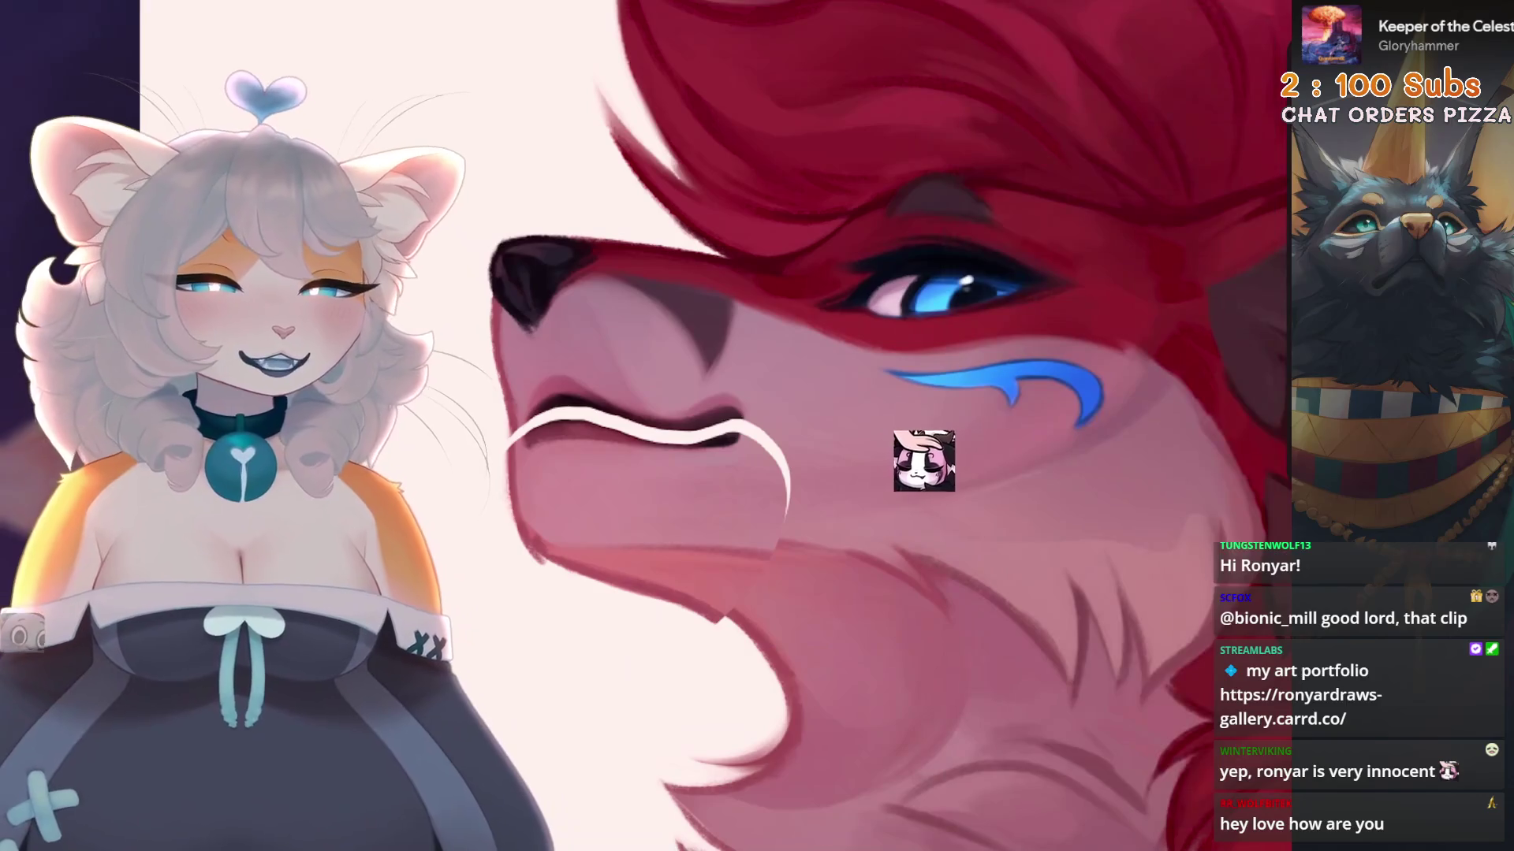
key(ctrl+z)
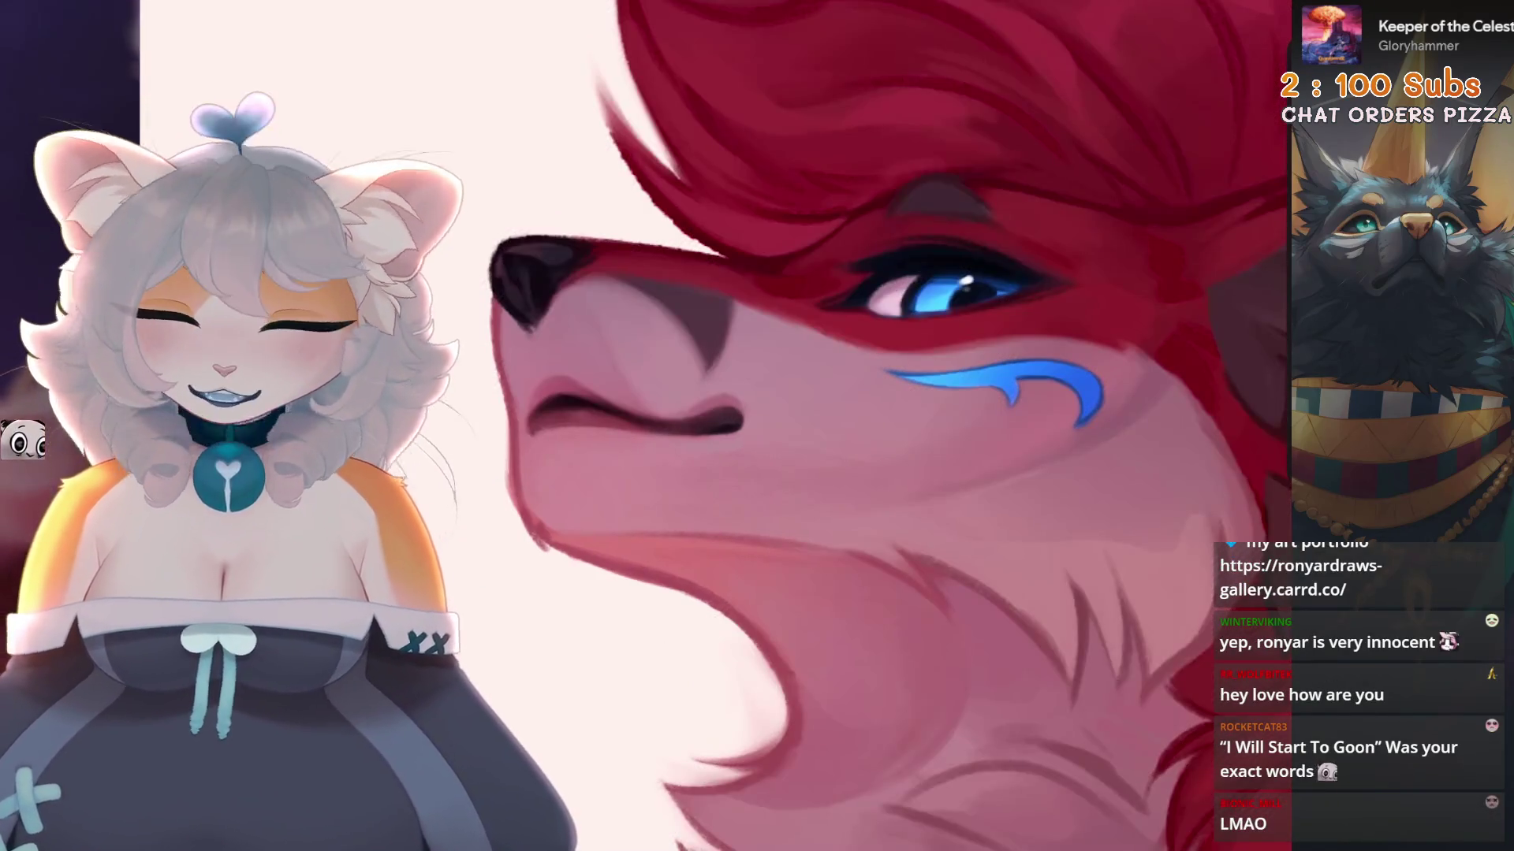
key(ctrl+0)
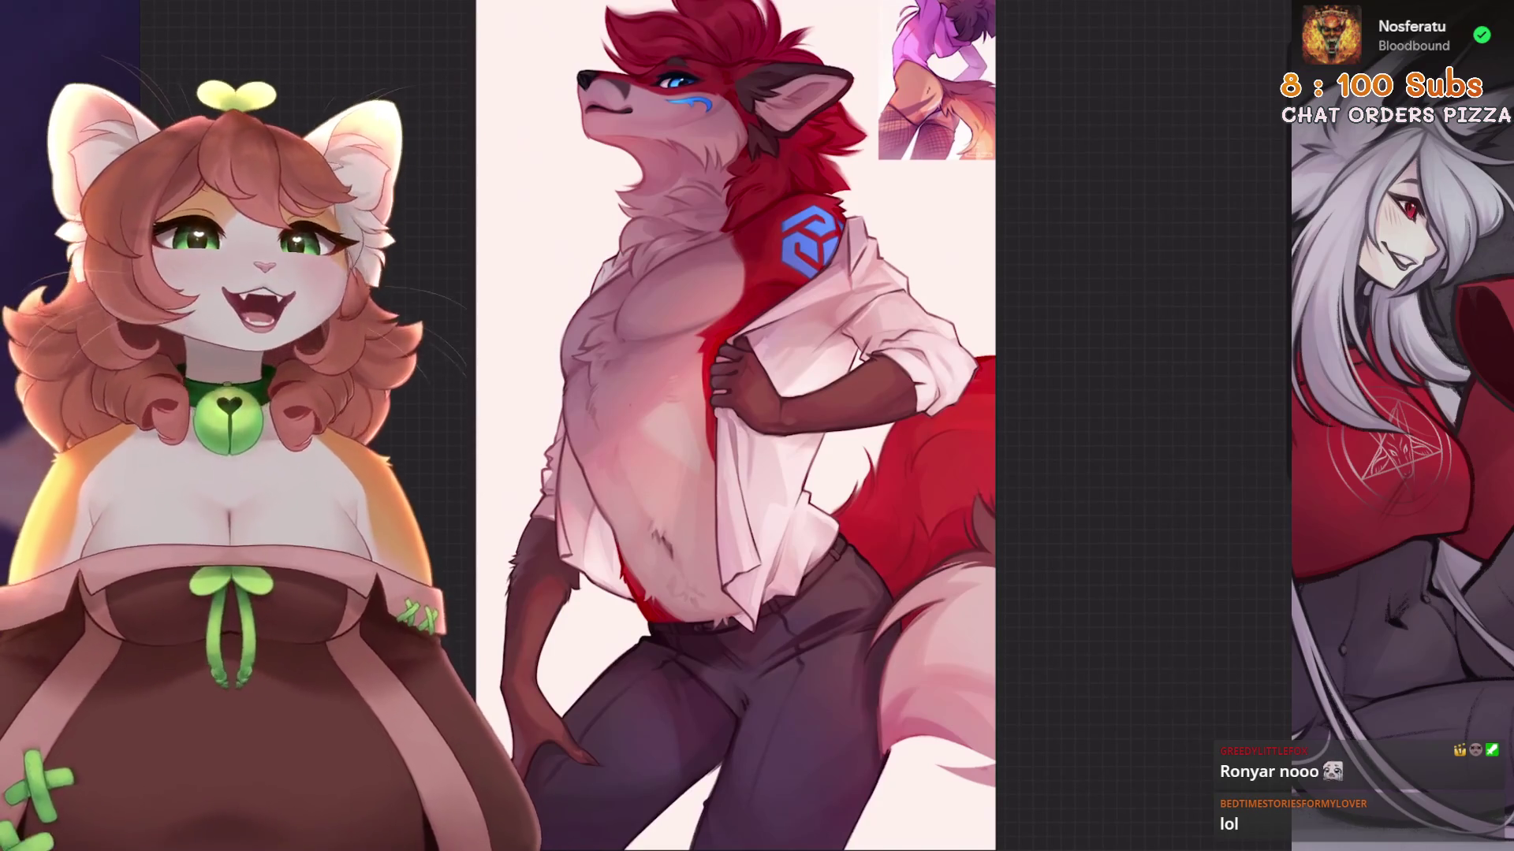
Choose the Airbrushing > Mittlerer Pinsel brush and try a test stroke on the pink fur.
scroll(901, 441, up, 5)
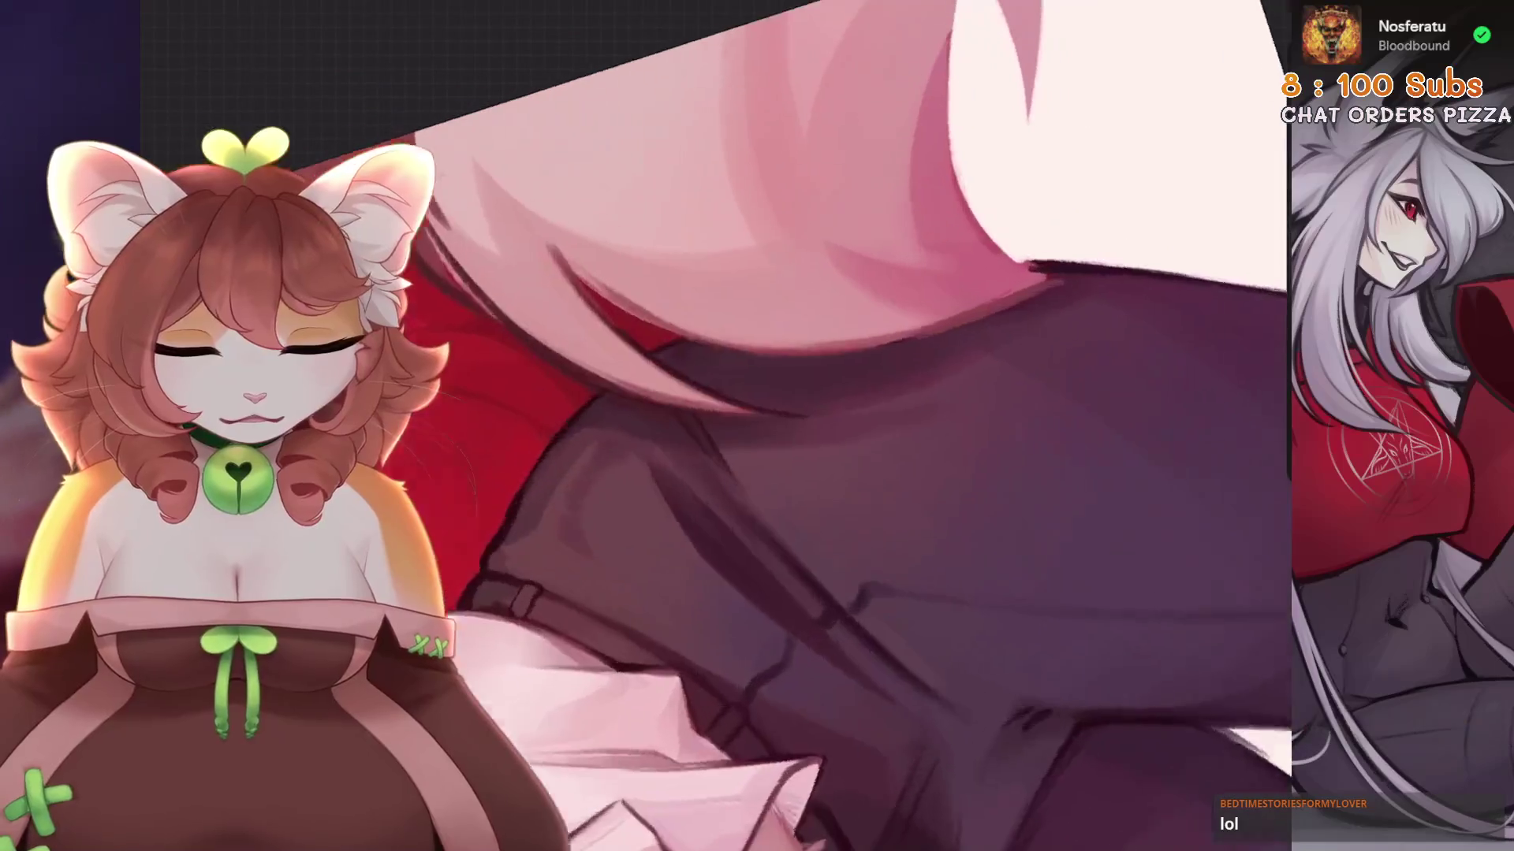
scroll(642, 405, down, 3)
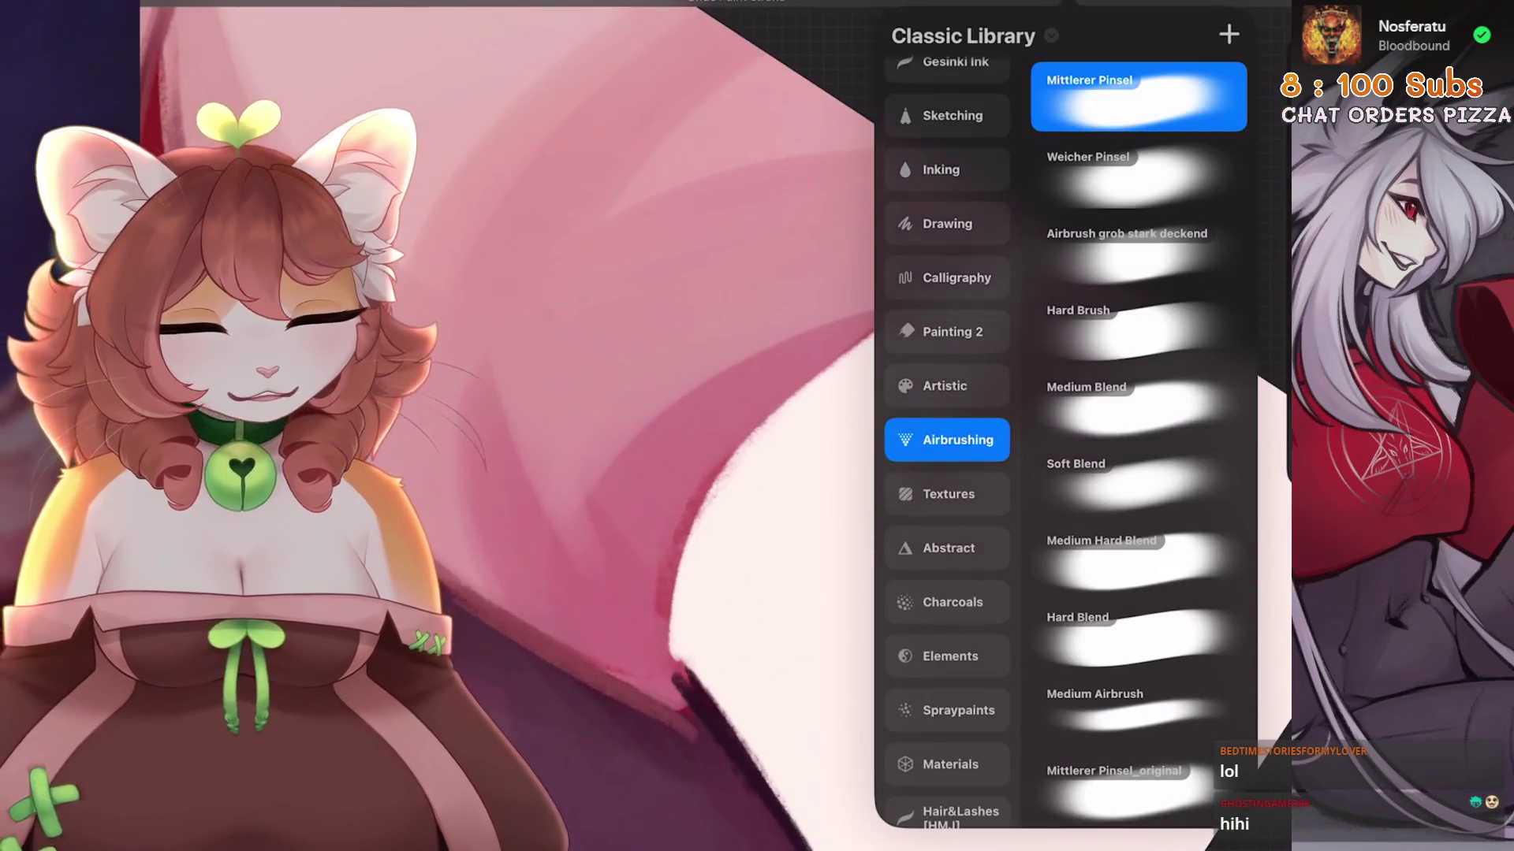
scroll(946, 449, up, 3)
click(946, 259)
click(1137, 439)
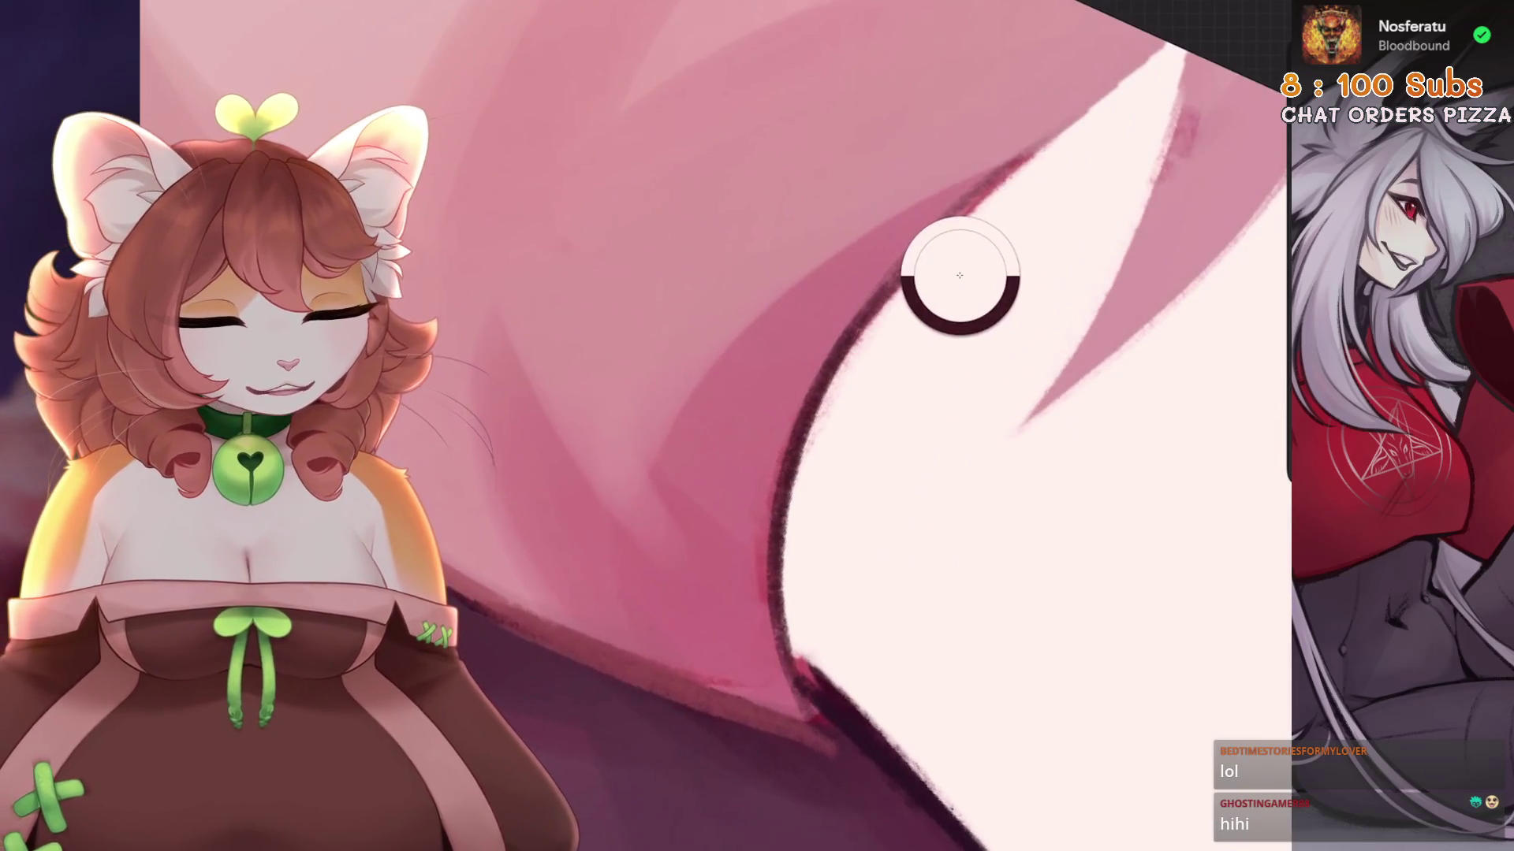
drag(962, 270, 852, 323)
Remove the test stroke and repaint the stroke along the pink fur edge until it sits right.
key(ctrl+z)
drag(978, 258, 1135, 161)
key(ctrl+z)
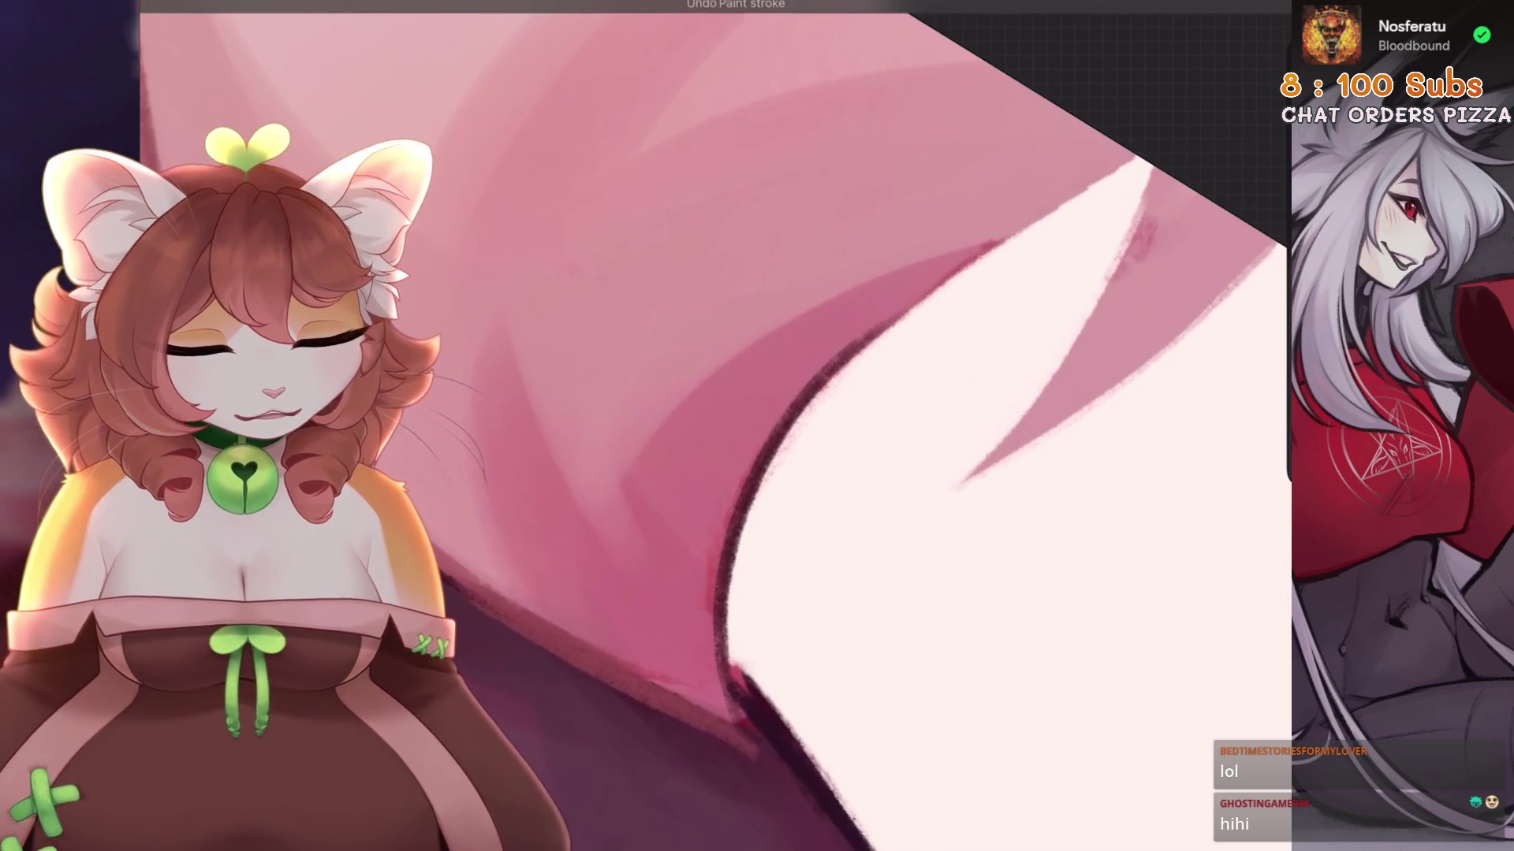
drag(898, 315, 1135, 166)
key(ctrl+z)
key(ctrl+z)
drag(852, 340, 1135, 158)
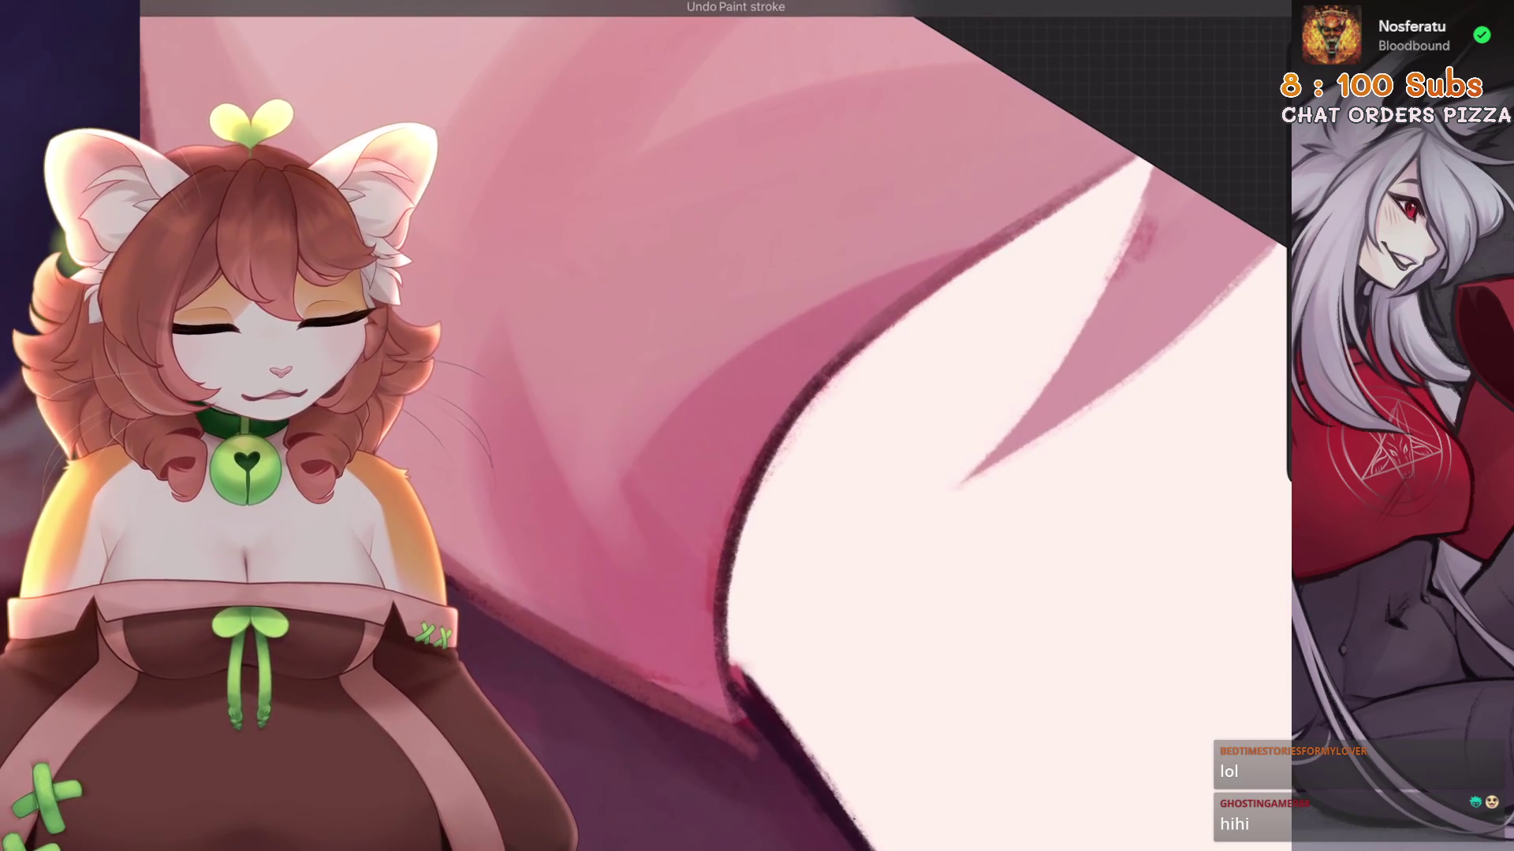
drag(784, 723, 798, 505)
key(ctrl+z)
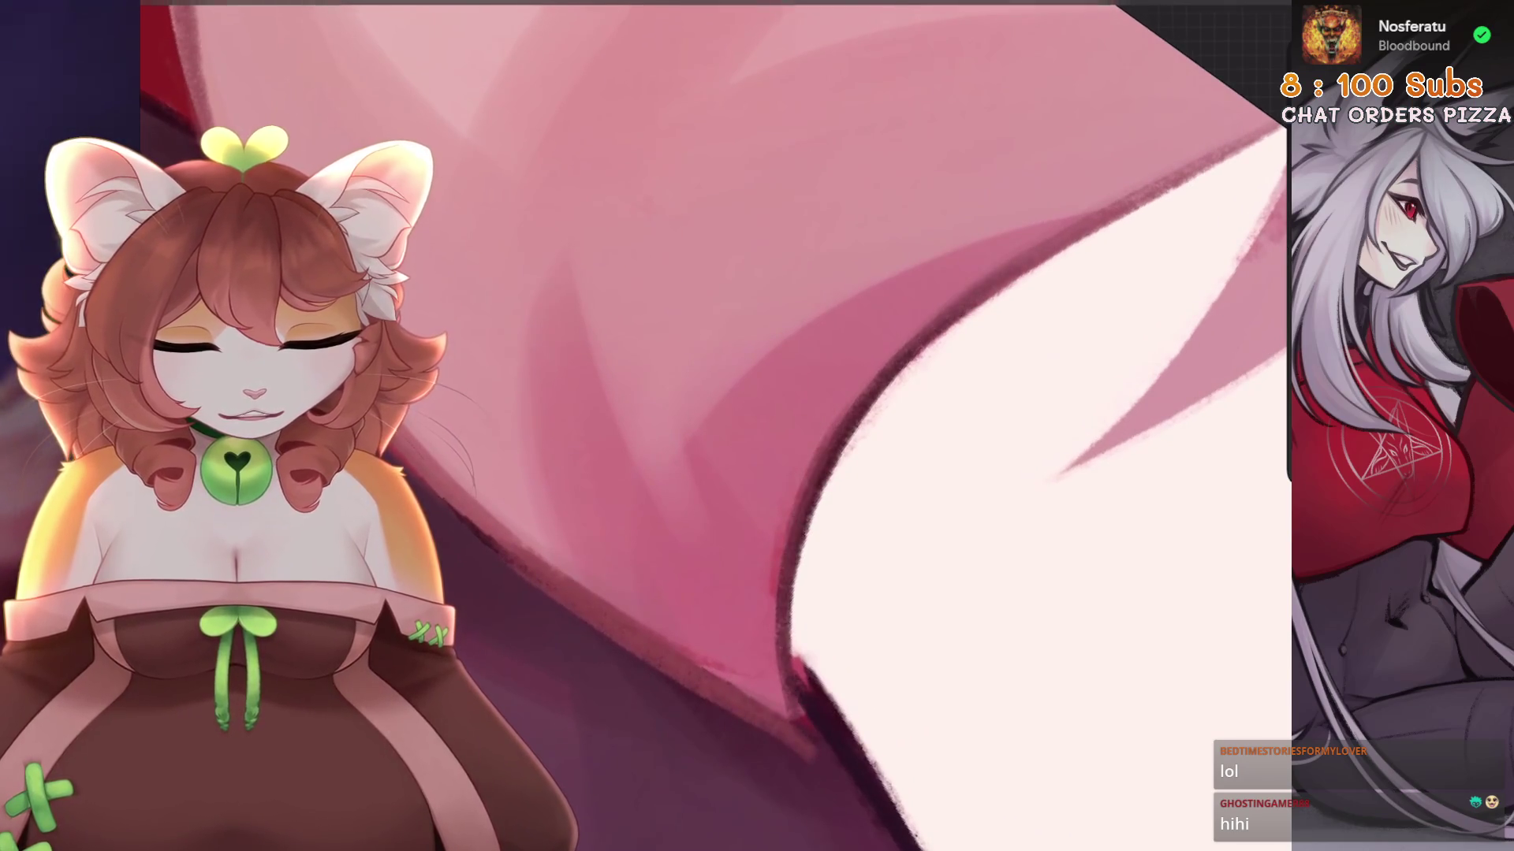
Draw dark edge lines and a thin fur line where the pink chest meets the white shirt.
scroll(716, 426, down, 3)
scroll(716, 426, up, 3)
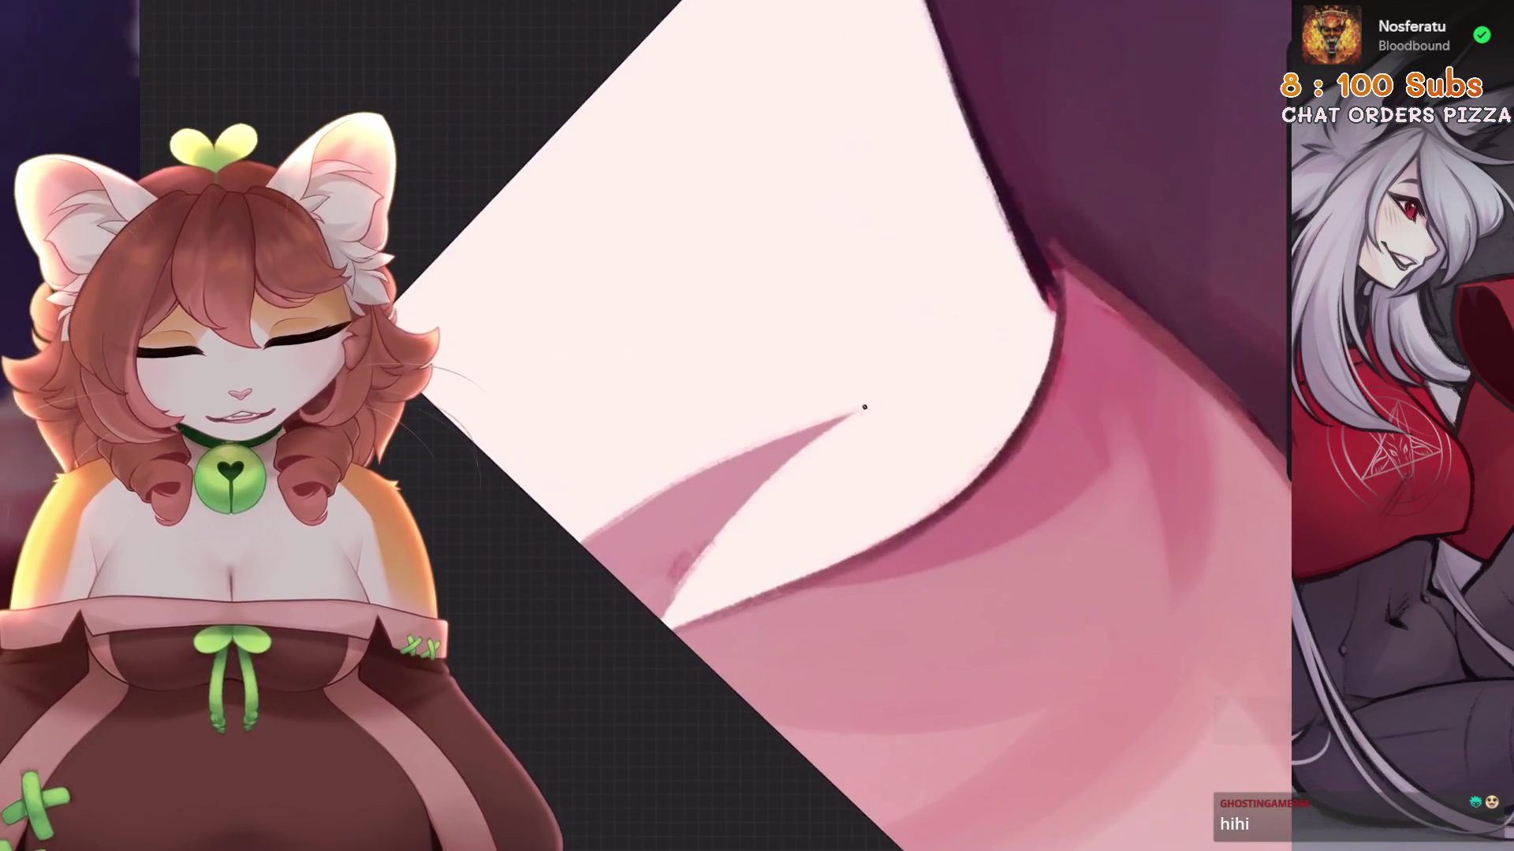
key(ctrl+z)
drag(638, 527, 938, 272)
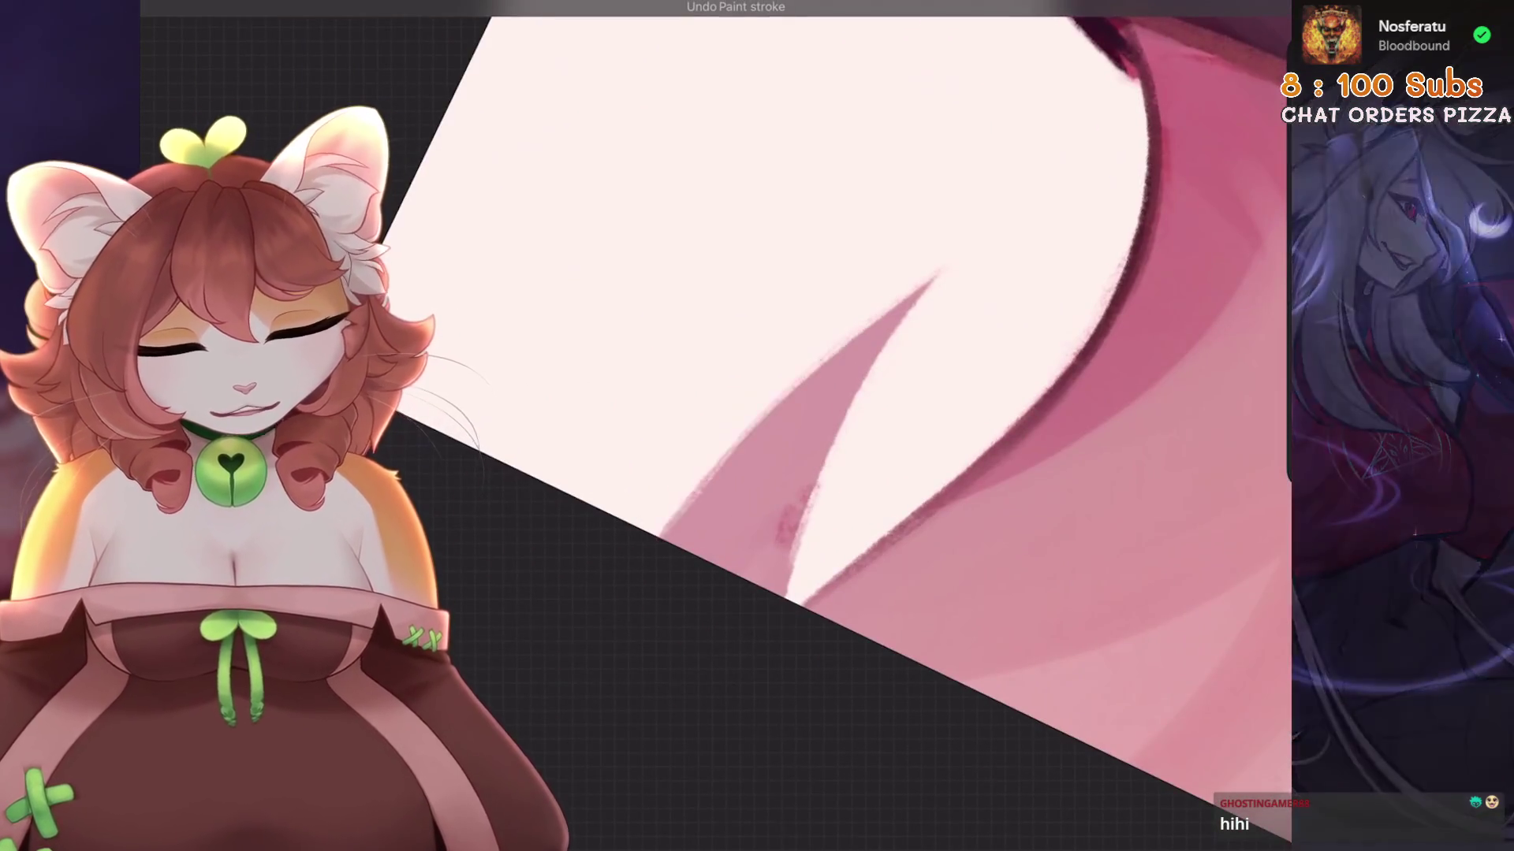
scroll(716, 426, down, 2)
drag(686, 566, 793, 343)
key(ctrl+z)
drag(686, 566, 792, 343)
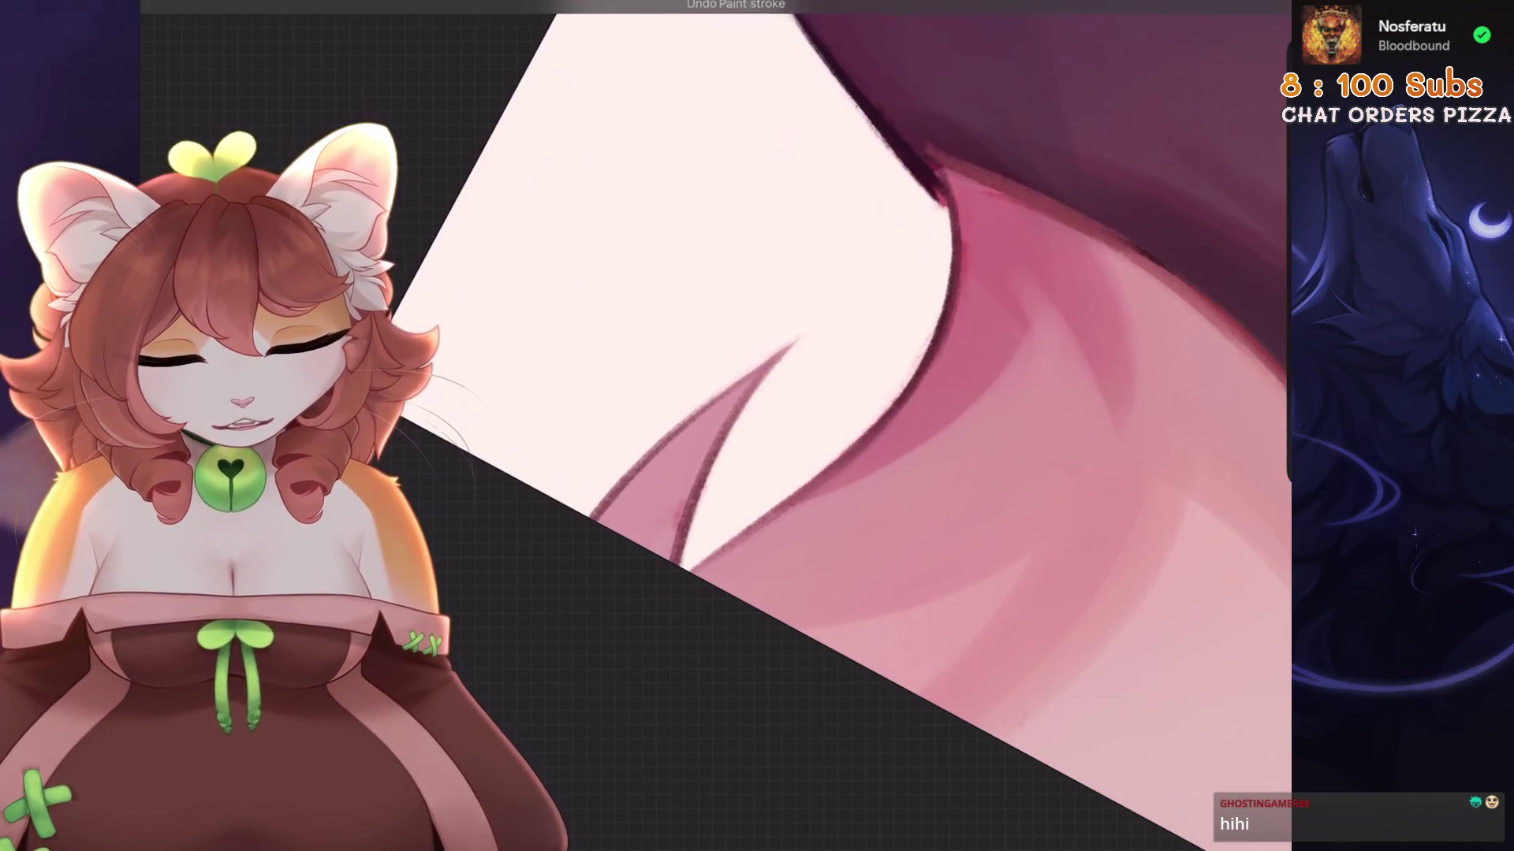
scroll(715, 426, up, 2)
scroll(716, 426, up, 2)
drag(678, 600, 789, 284)
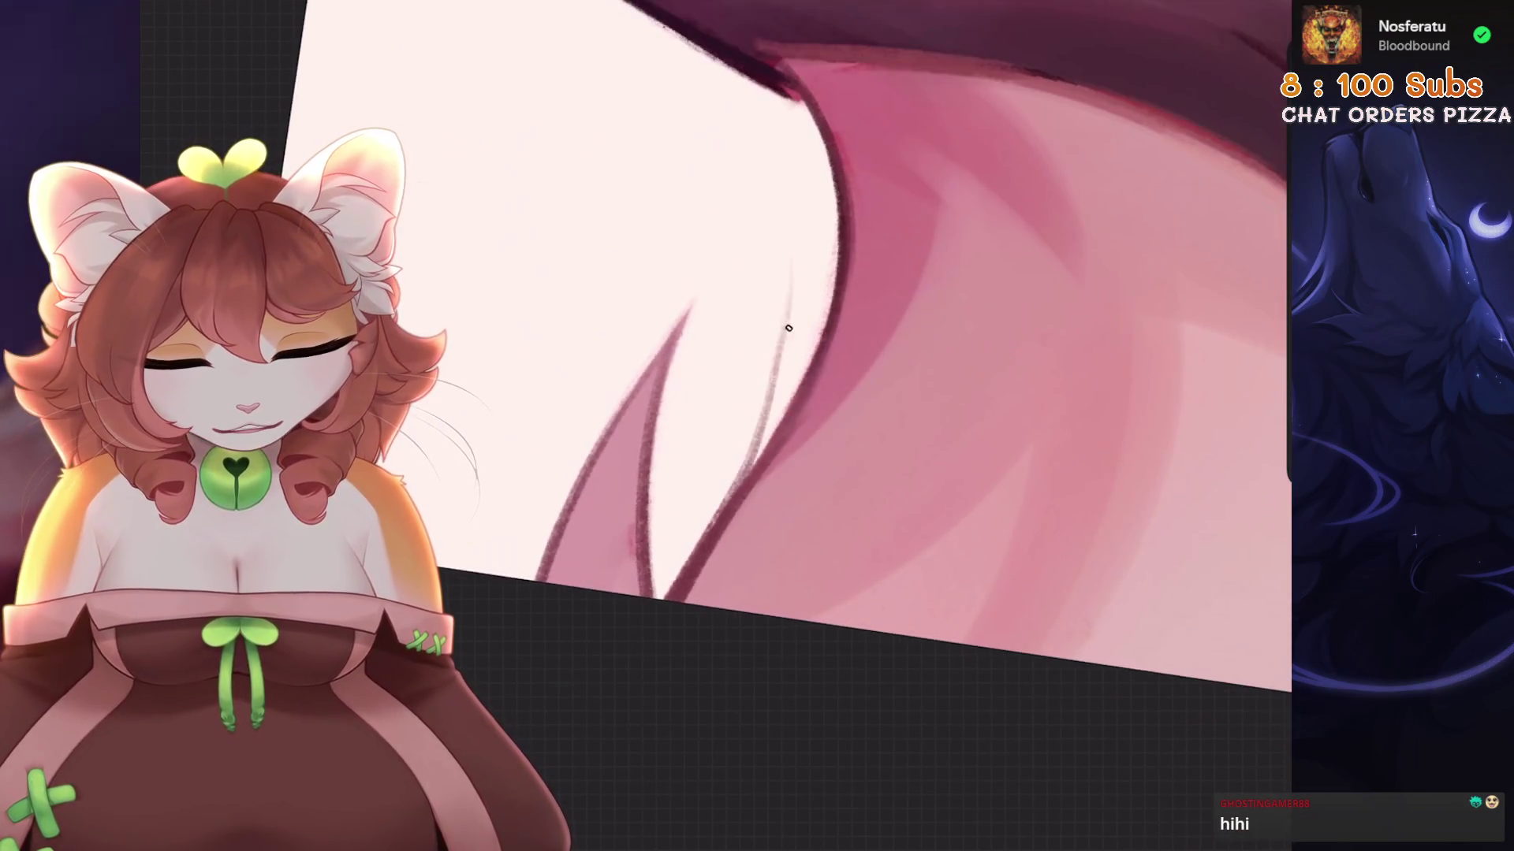
Undo and restore the fur strokes, sample a colour from the artwork, and straighten the canvas.
scroll(716, 426, down, 3)
scroll(716, 426, up, 2)
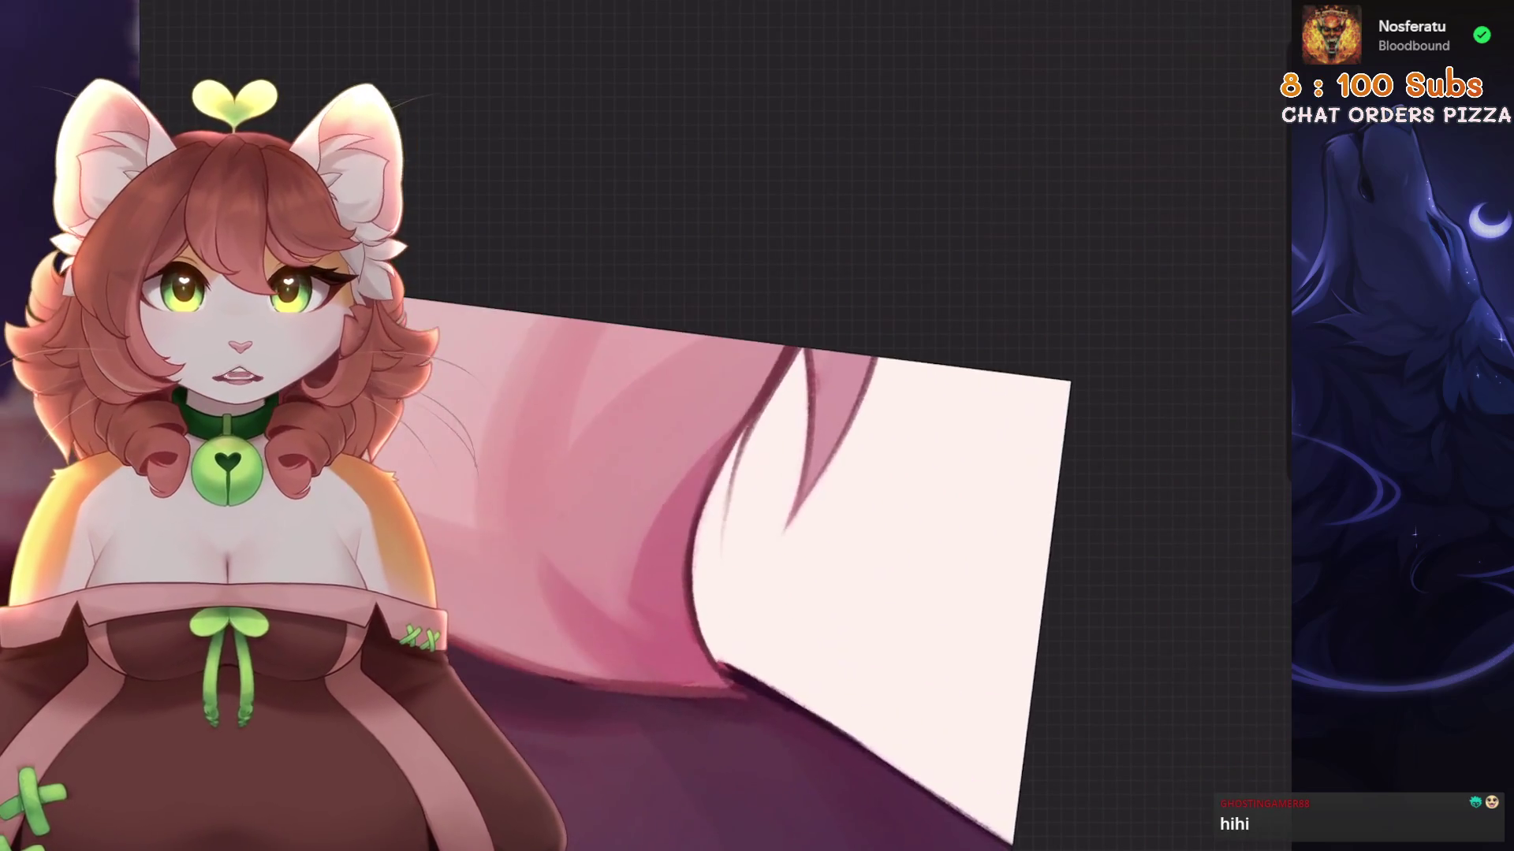
scroll(716, 426, up, 3)
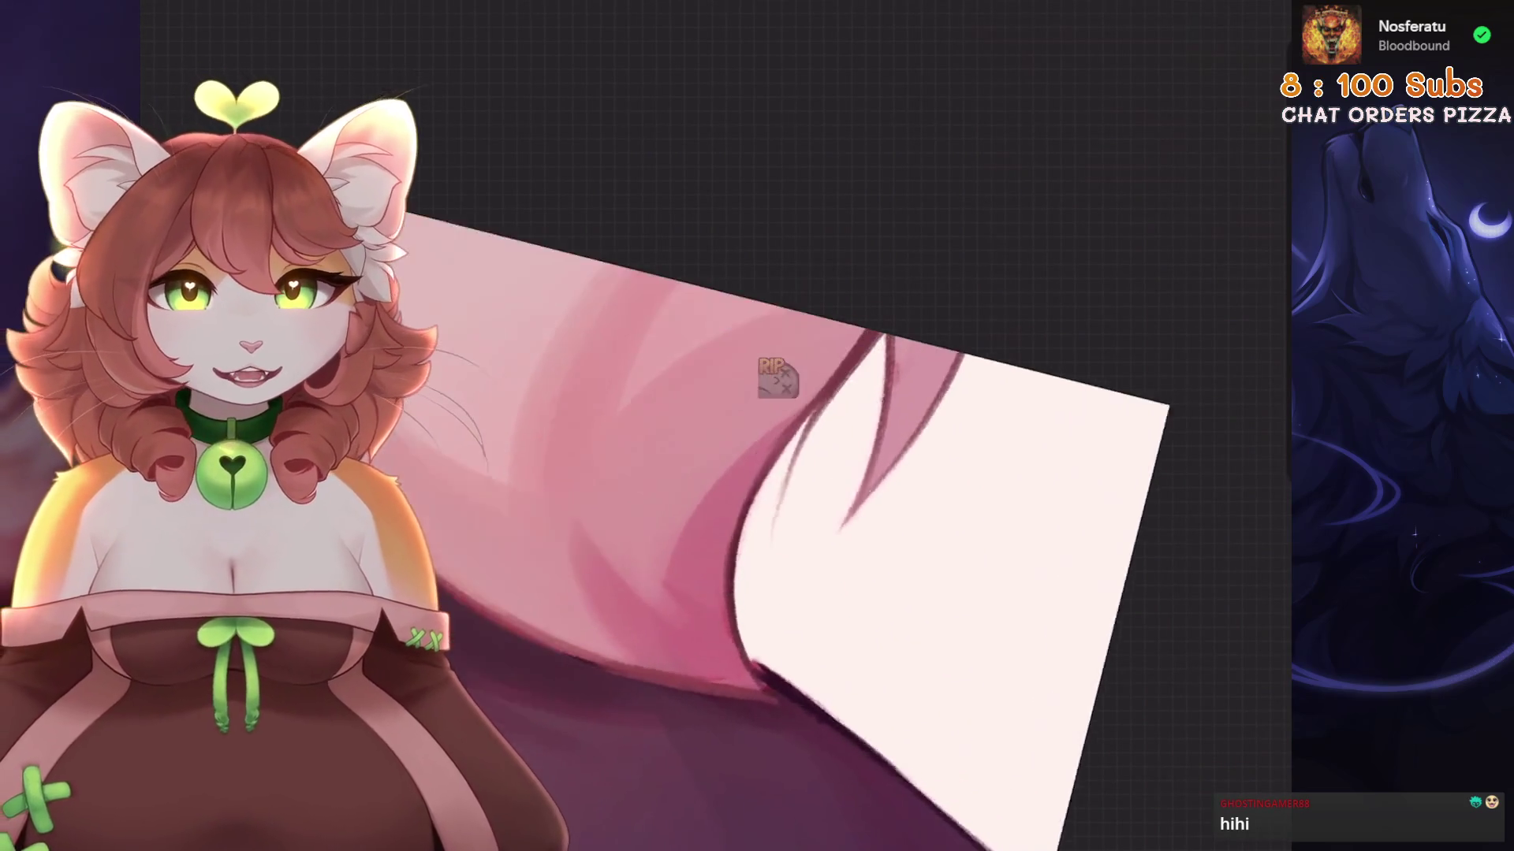
scroll(716, 425, up, 2)
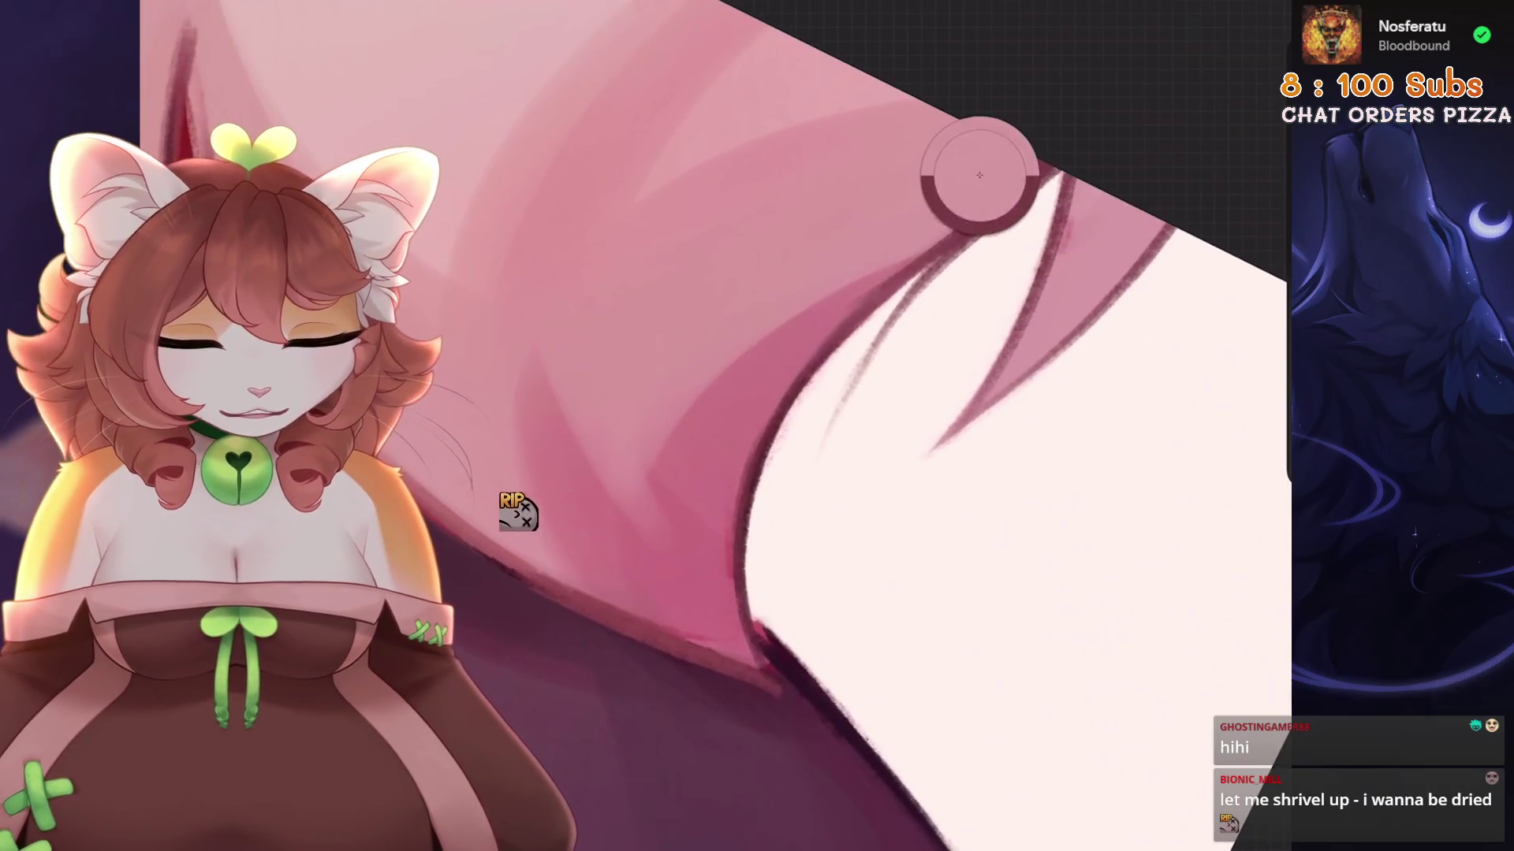
key(ctrl+z)
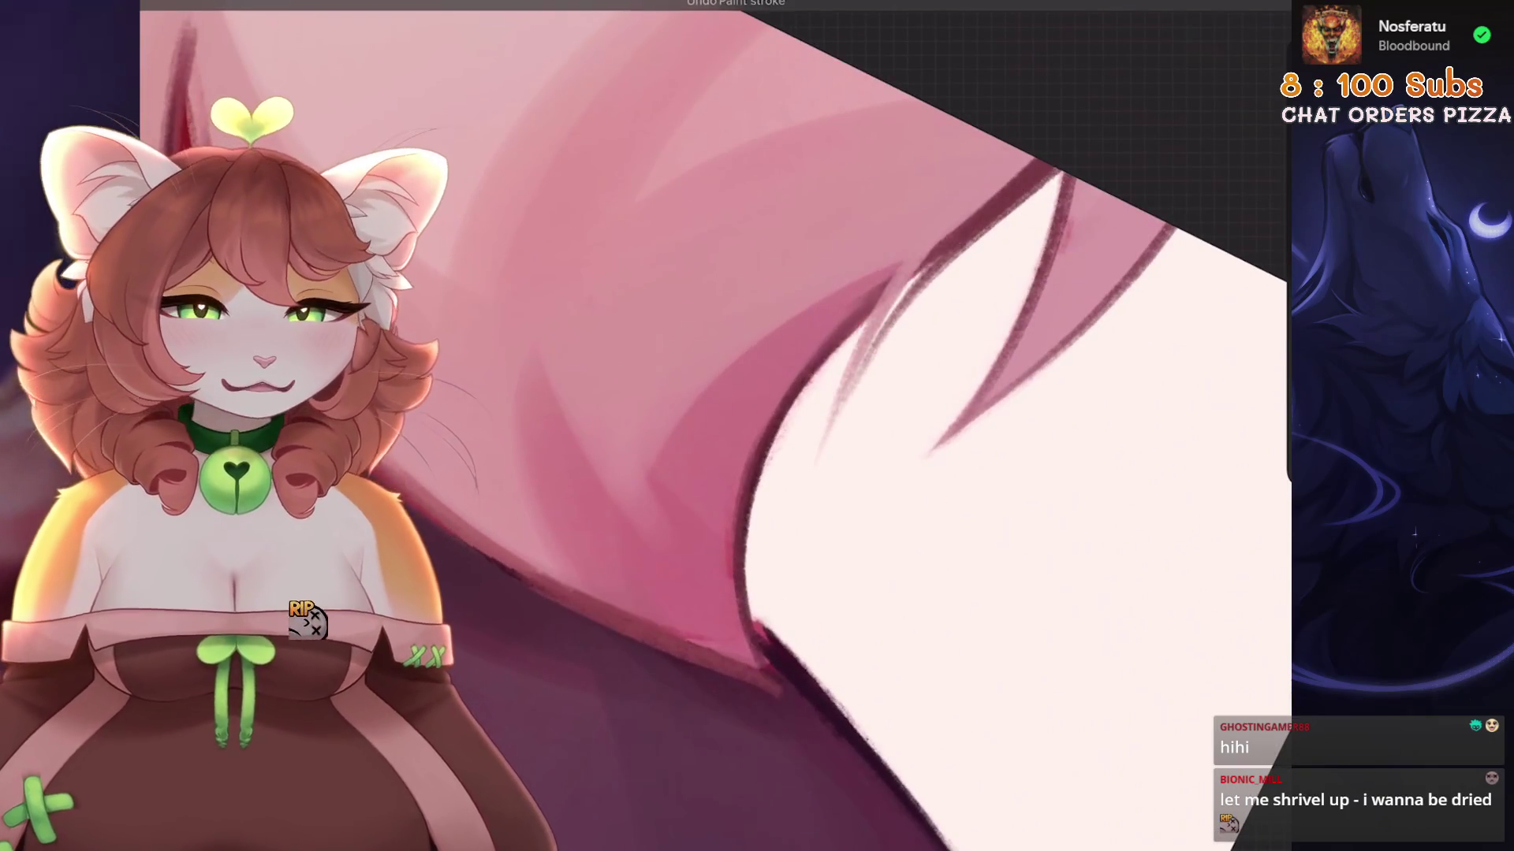
scroll(716, 426, up, 2)
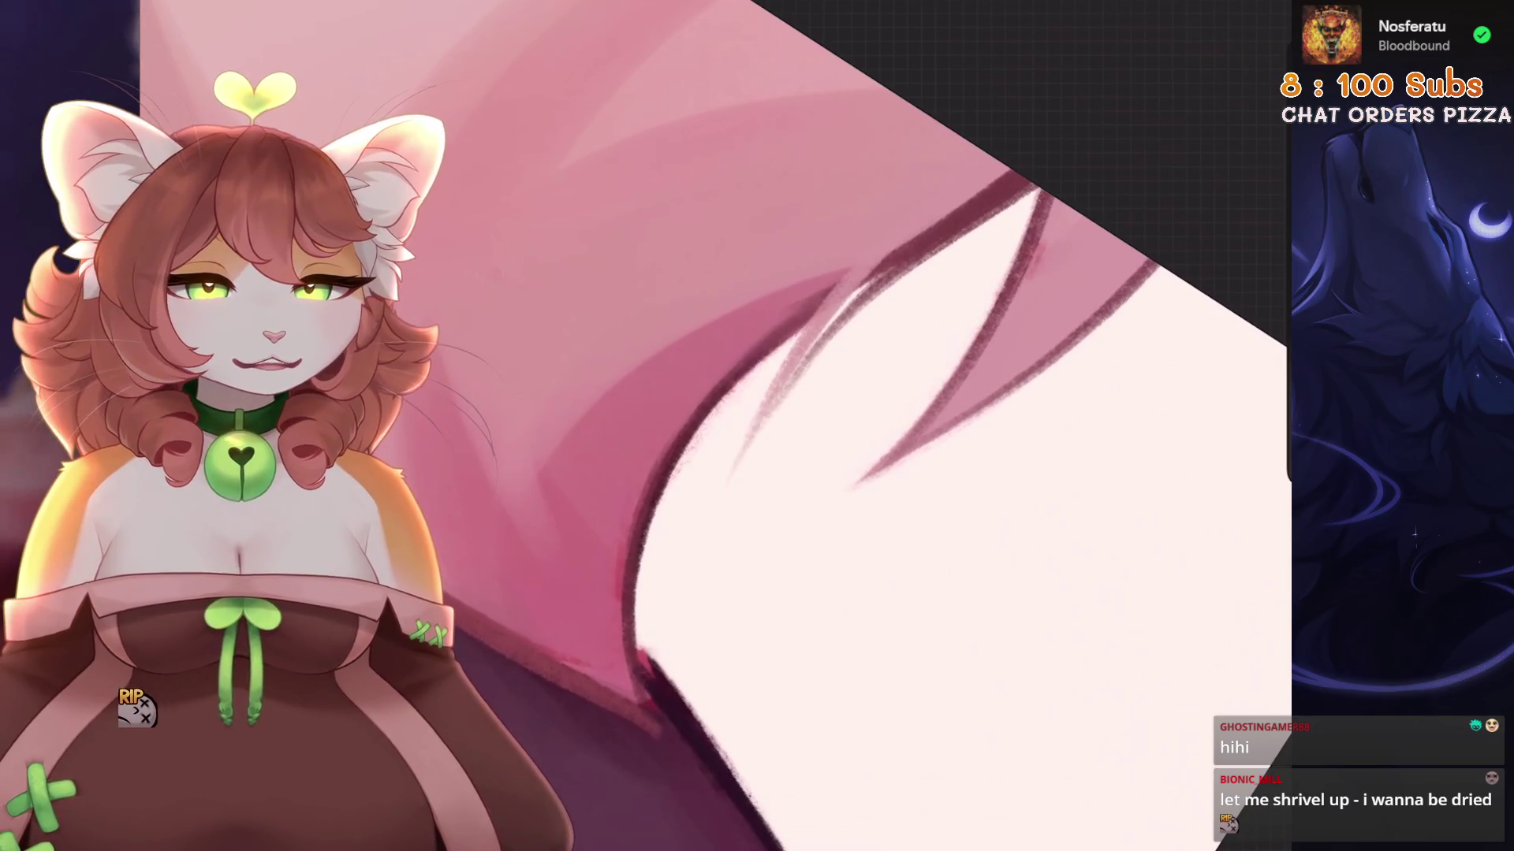
key(ctrl+z)
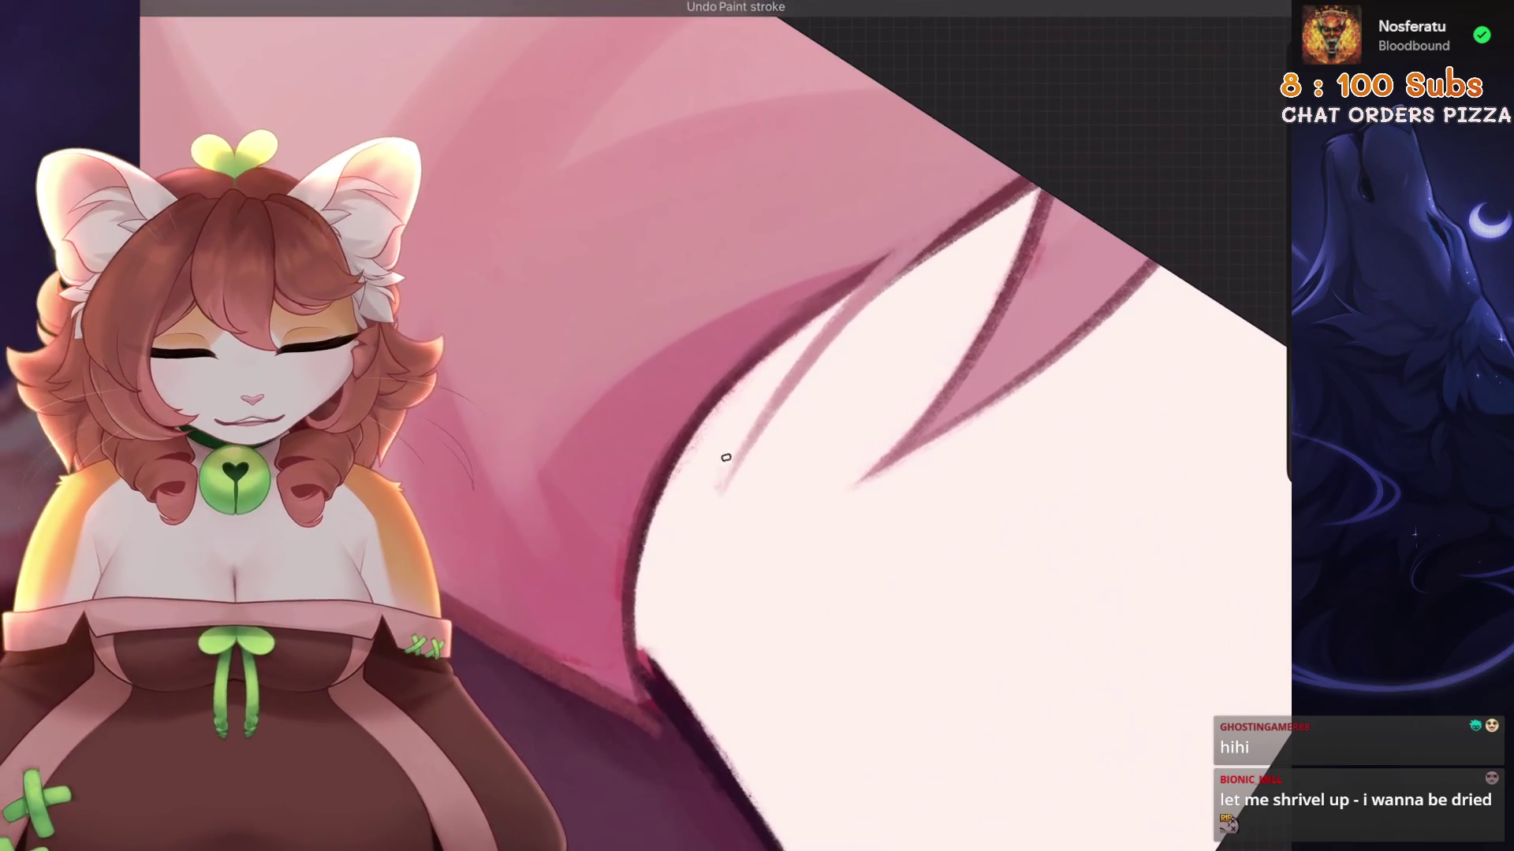
key(ctrl+shift+z)
click(1000, 196)
key(ctrl+z)
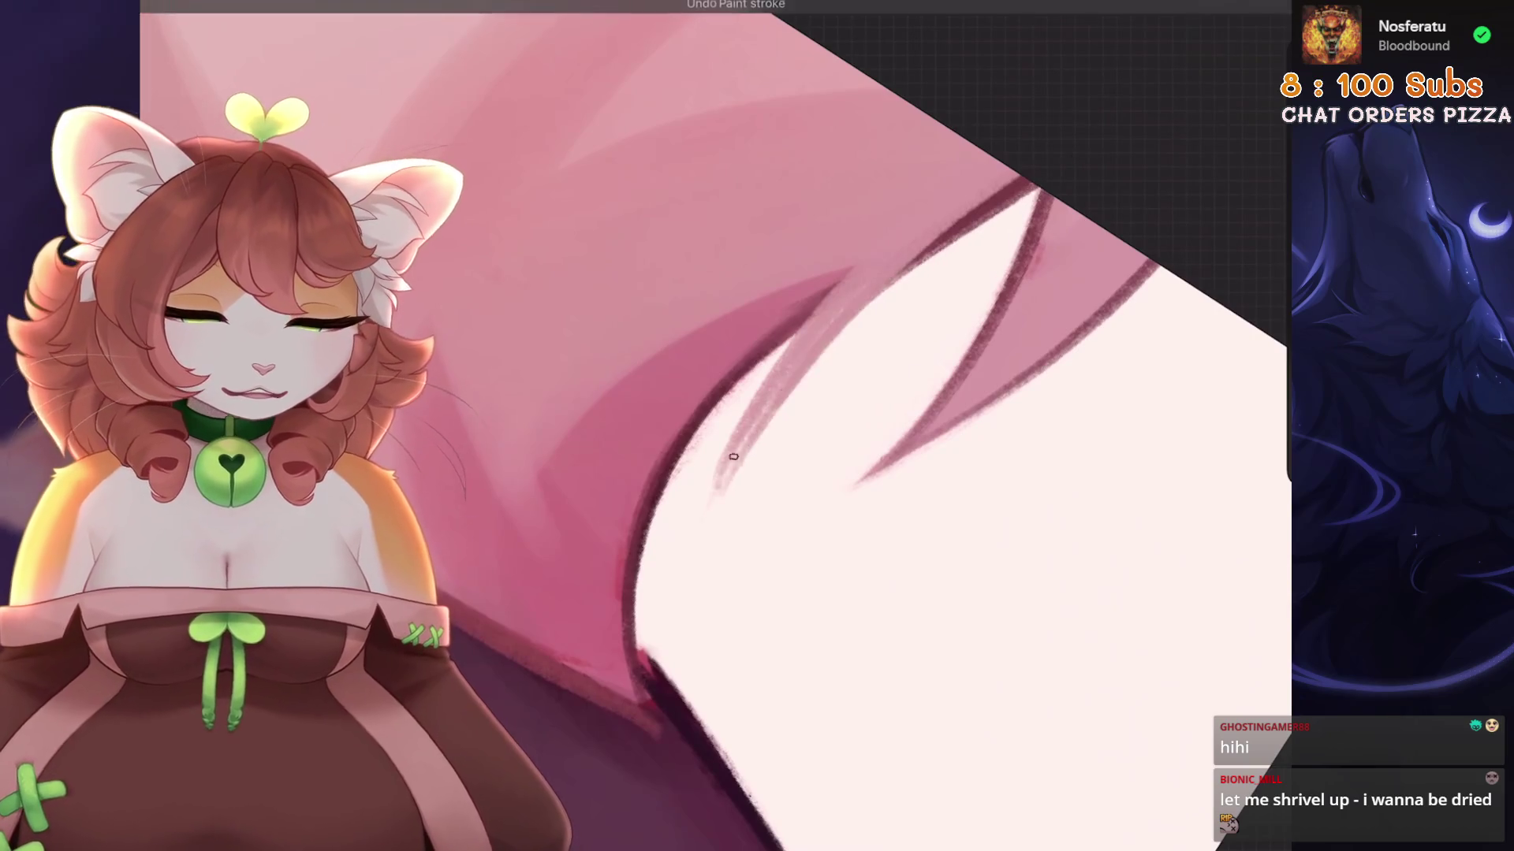
key(ctrl+shift+z)
key(5)
Zoom around the chest beside the gripping hand and drop the last stroke.
scroll(865, 260, up, 3)
scroll(866, 261, down, 2)
scroll(865, 426, down, 2)
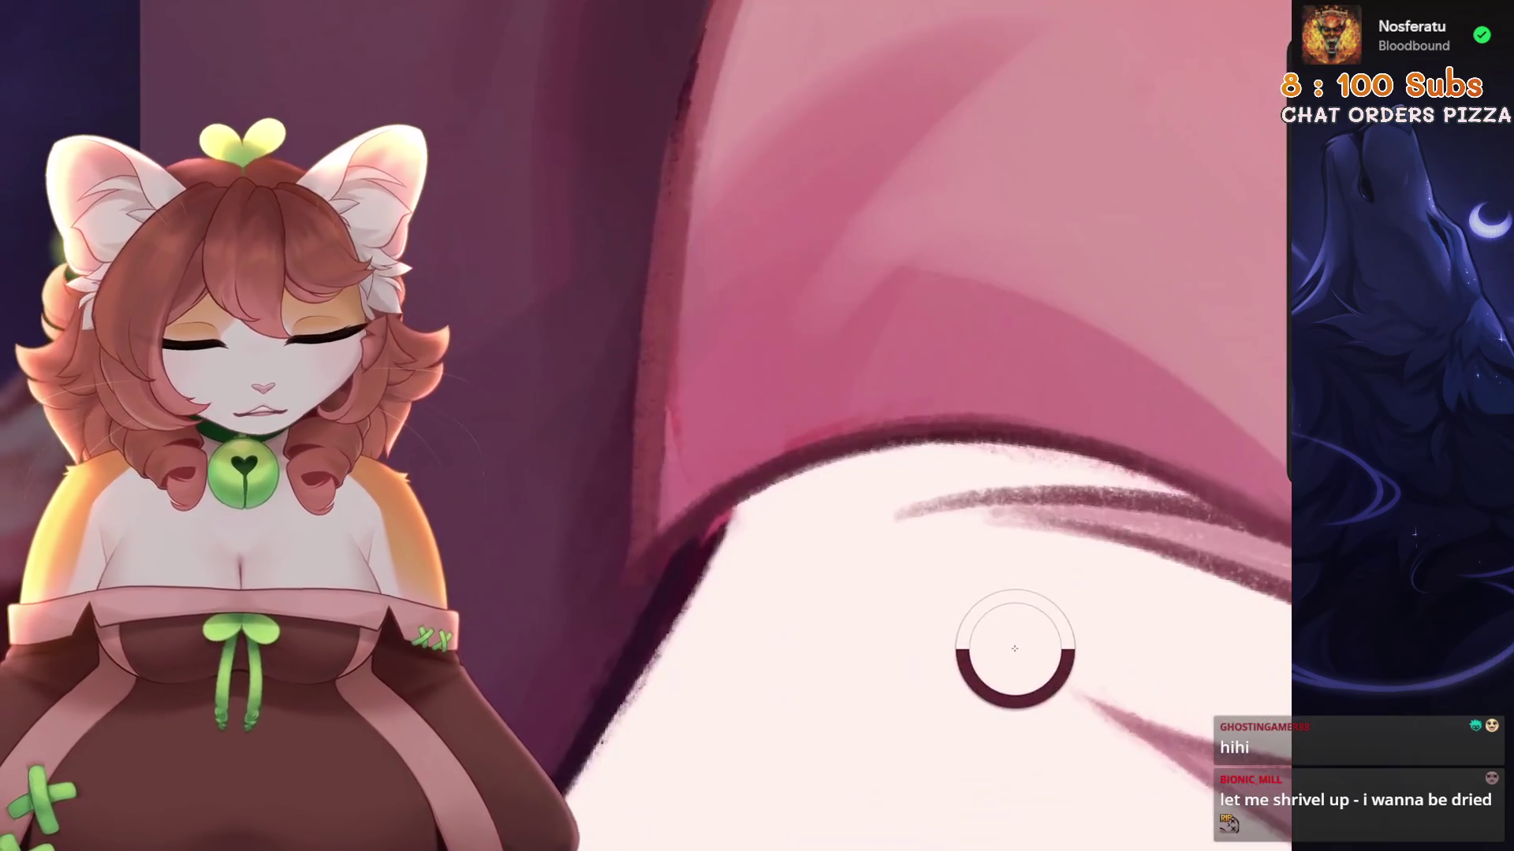
scroll(939, 432, up, 2)
scroll(895, 398, down, 2)
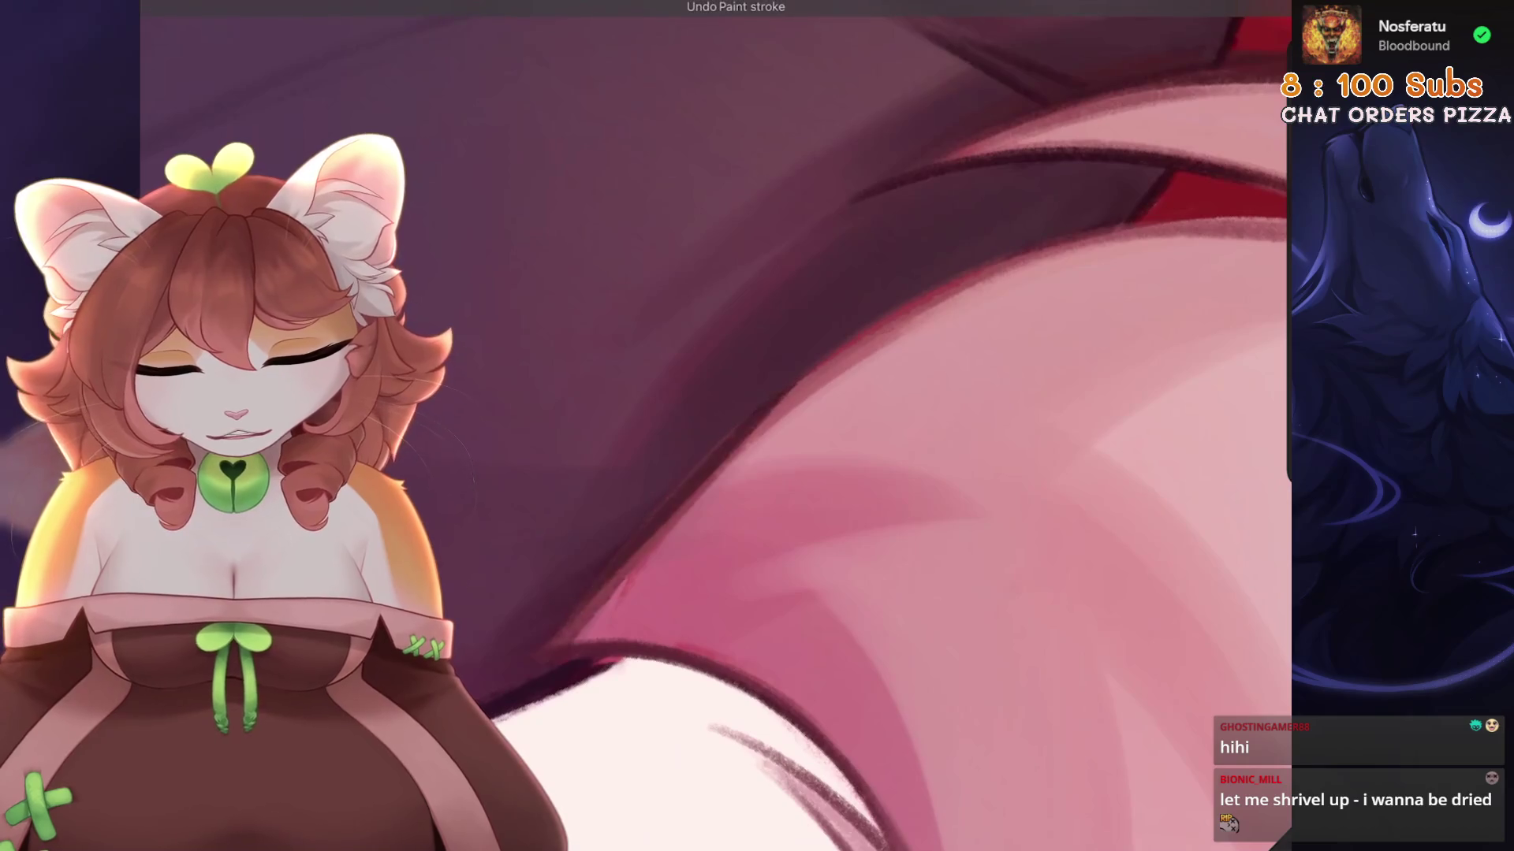
scroll(570, 627, down, 2)
key(ctrl+z)
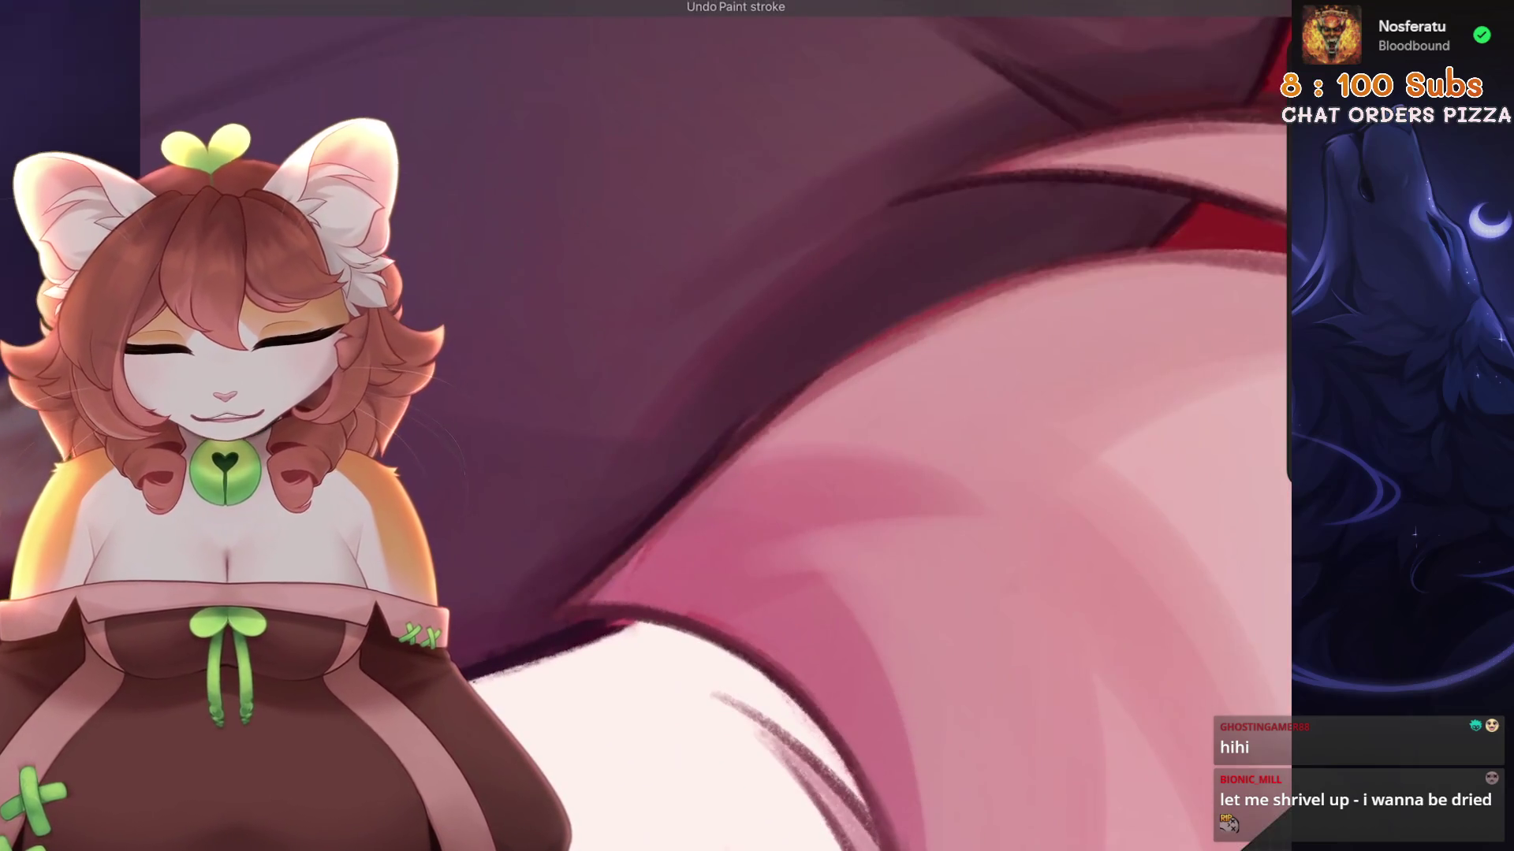
Airbrush soft pink shading on the belly fur under the hand, discarding two unwanted shirt strokes.
scroll(583, 594, up, 2)
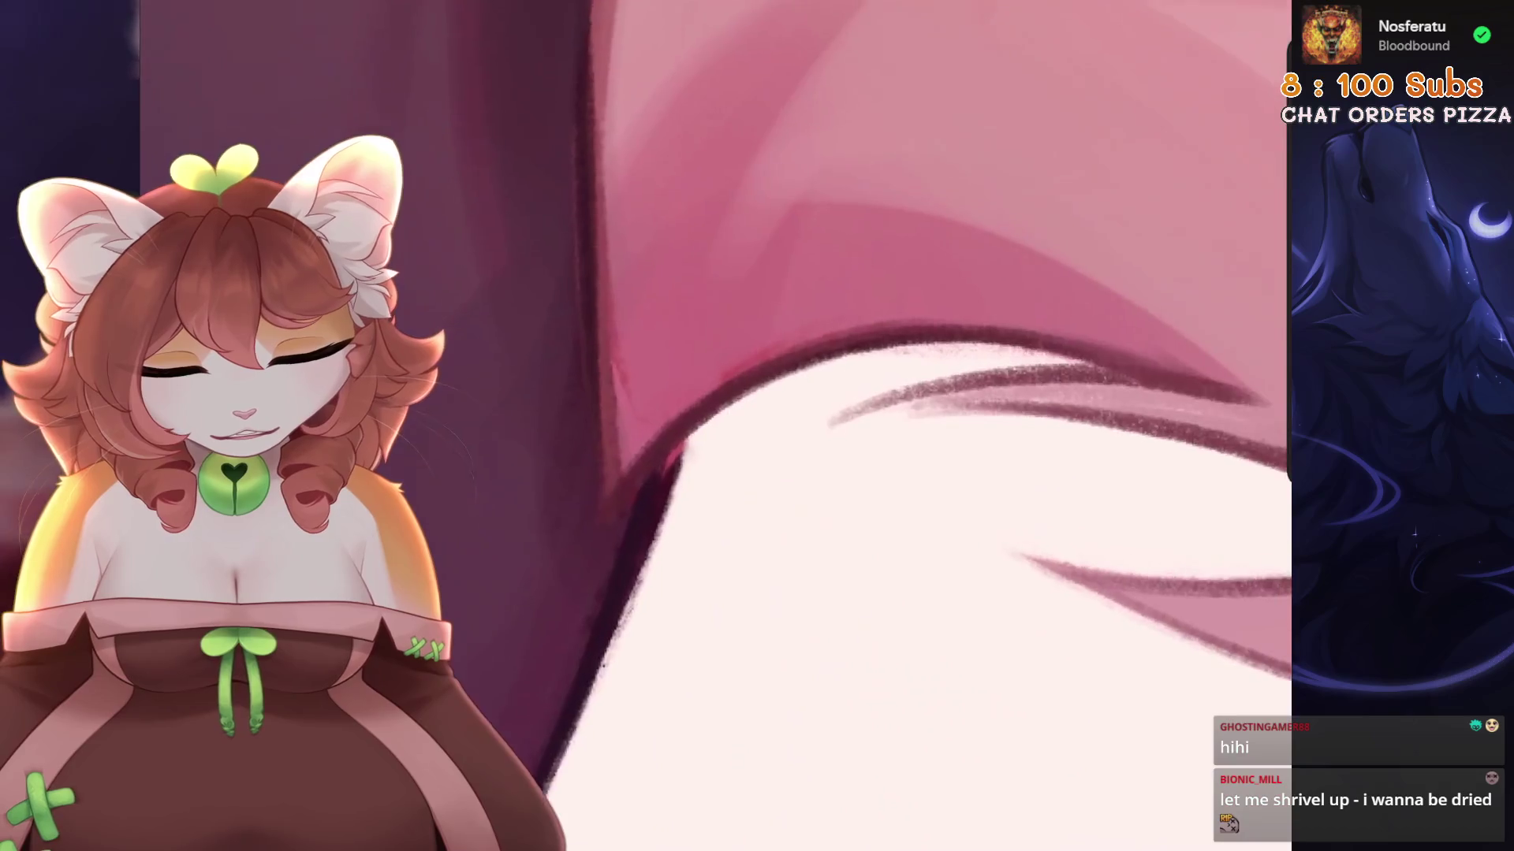
scroll(583, 595, up, 1)
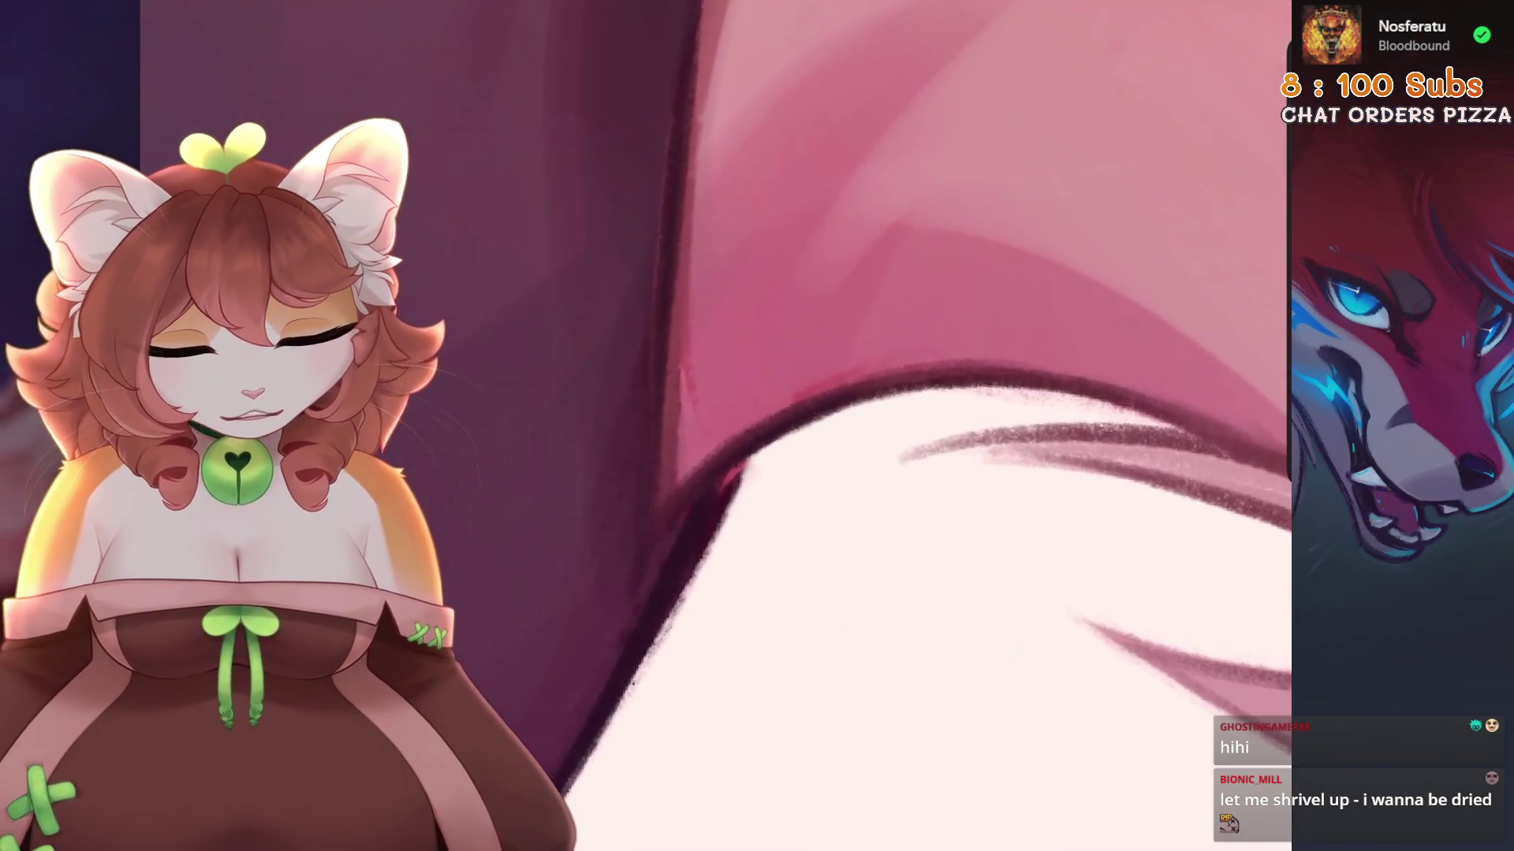
scroll(582, 595, down, 1)
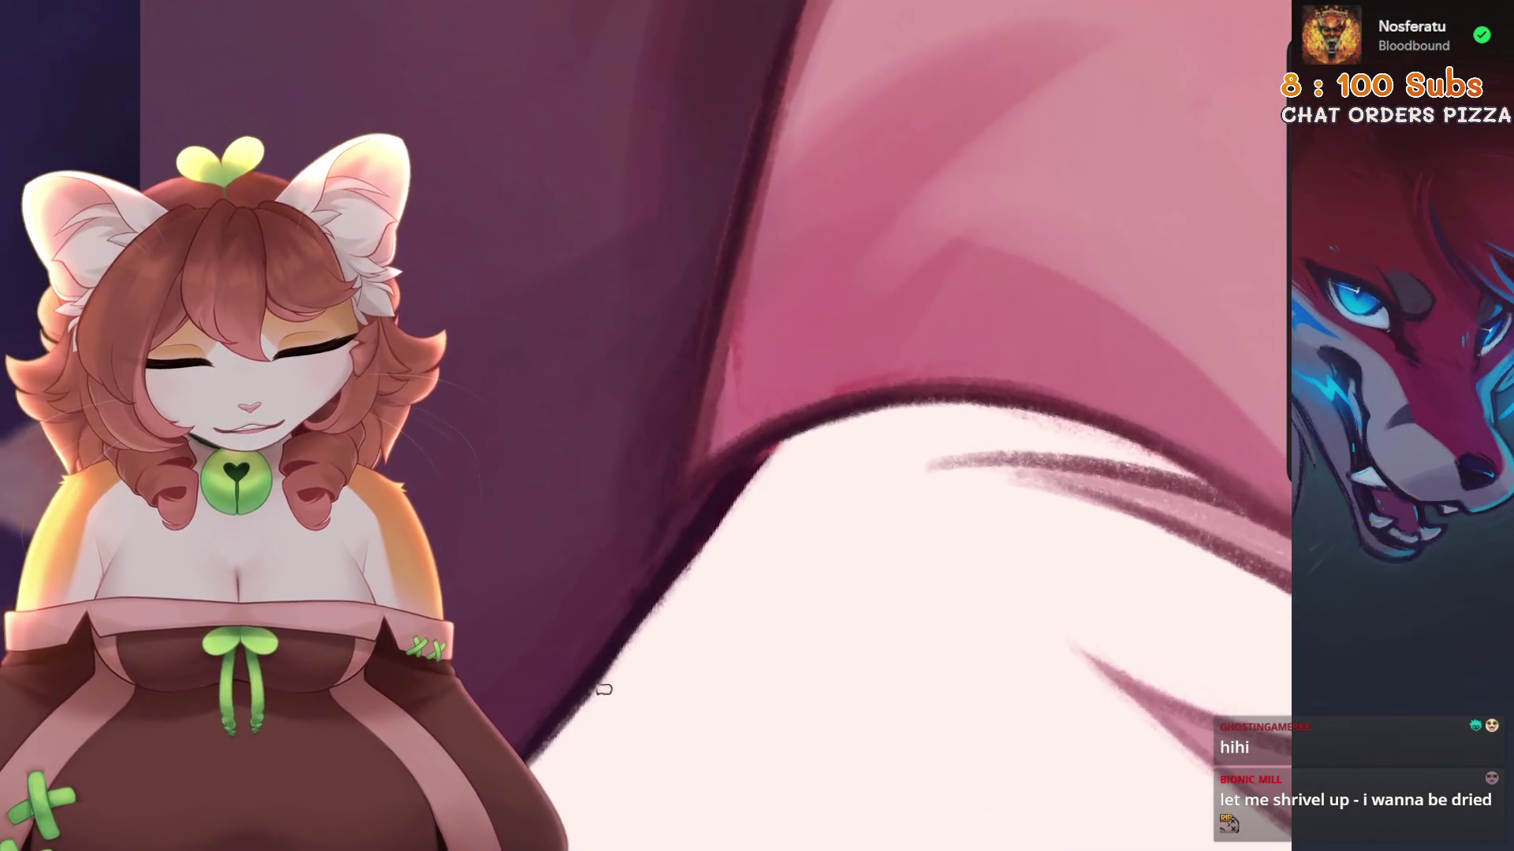
scroll(601, 686, down, 2)
scroll(716, 426, up, 3)
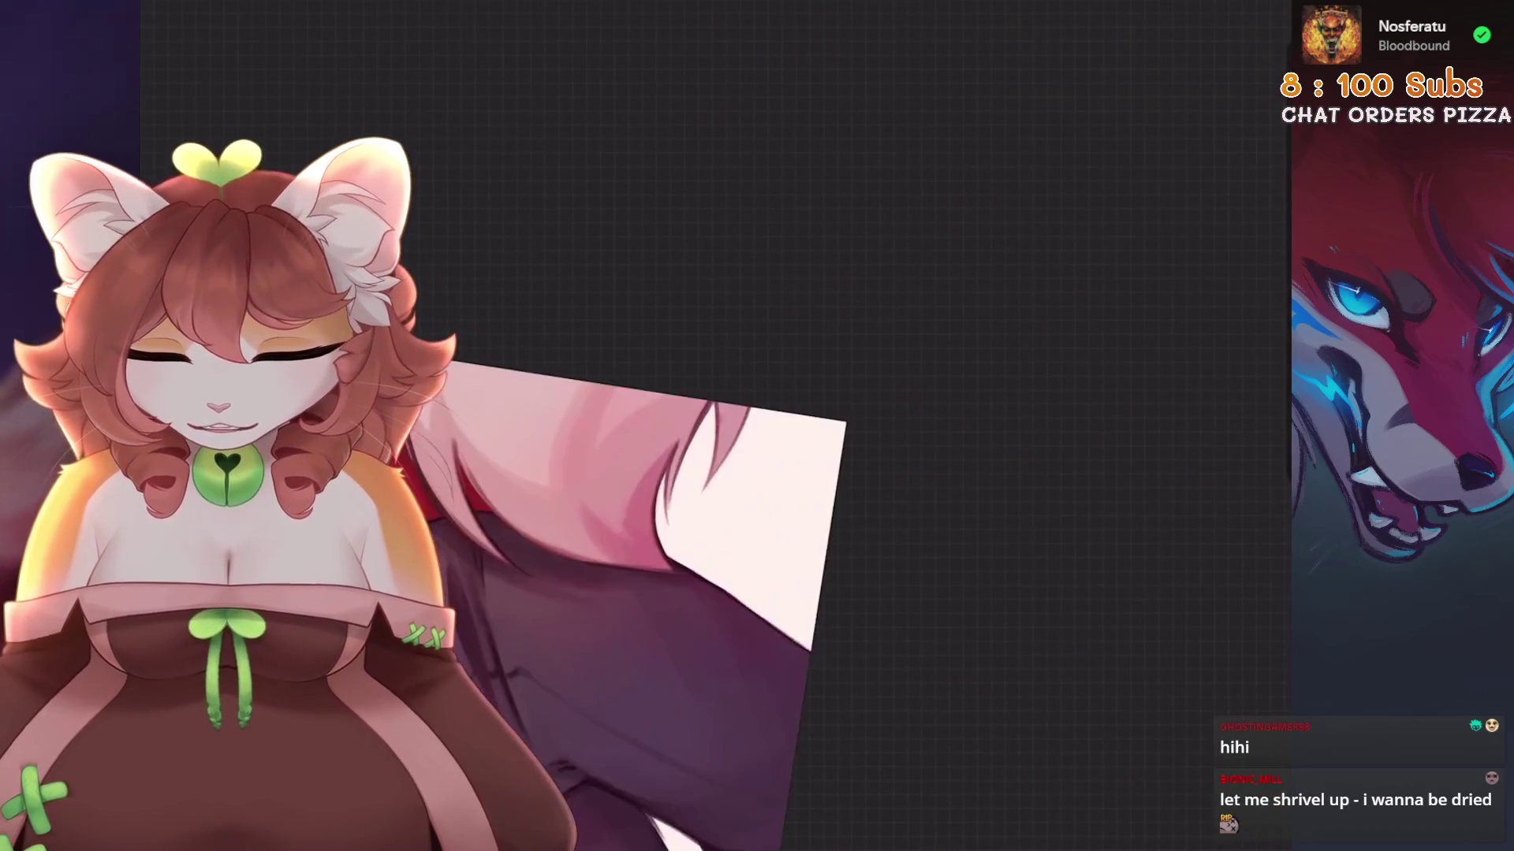
scroll(710, 379, up, 2)
scroll(428, 441, up, 2)
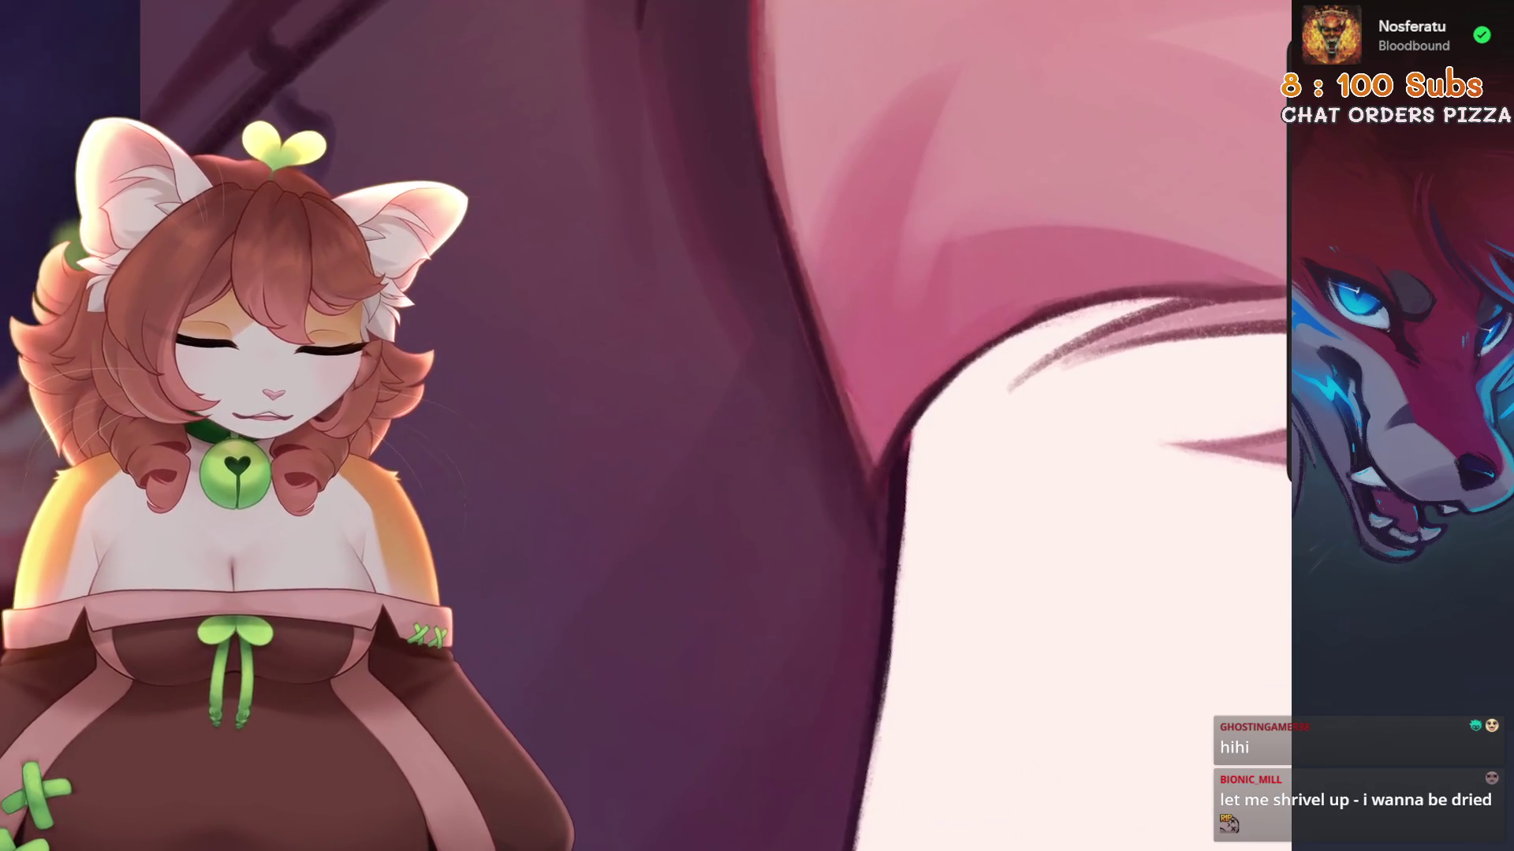
scroll(868, 426, up, 2)
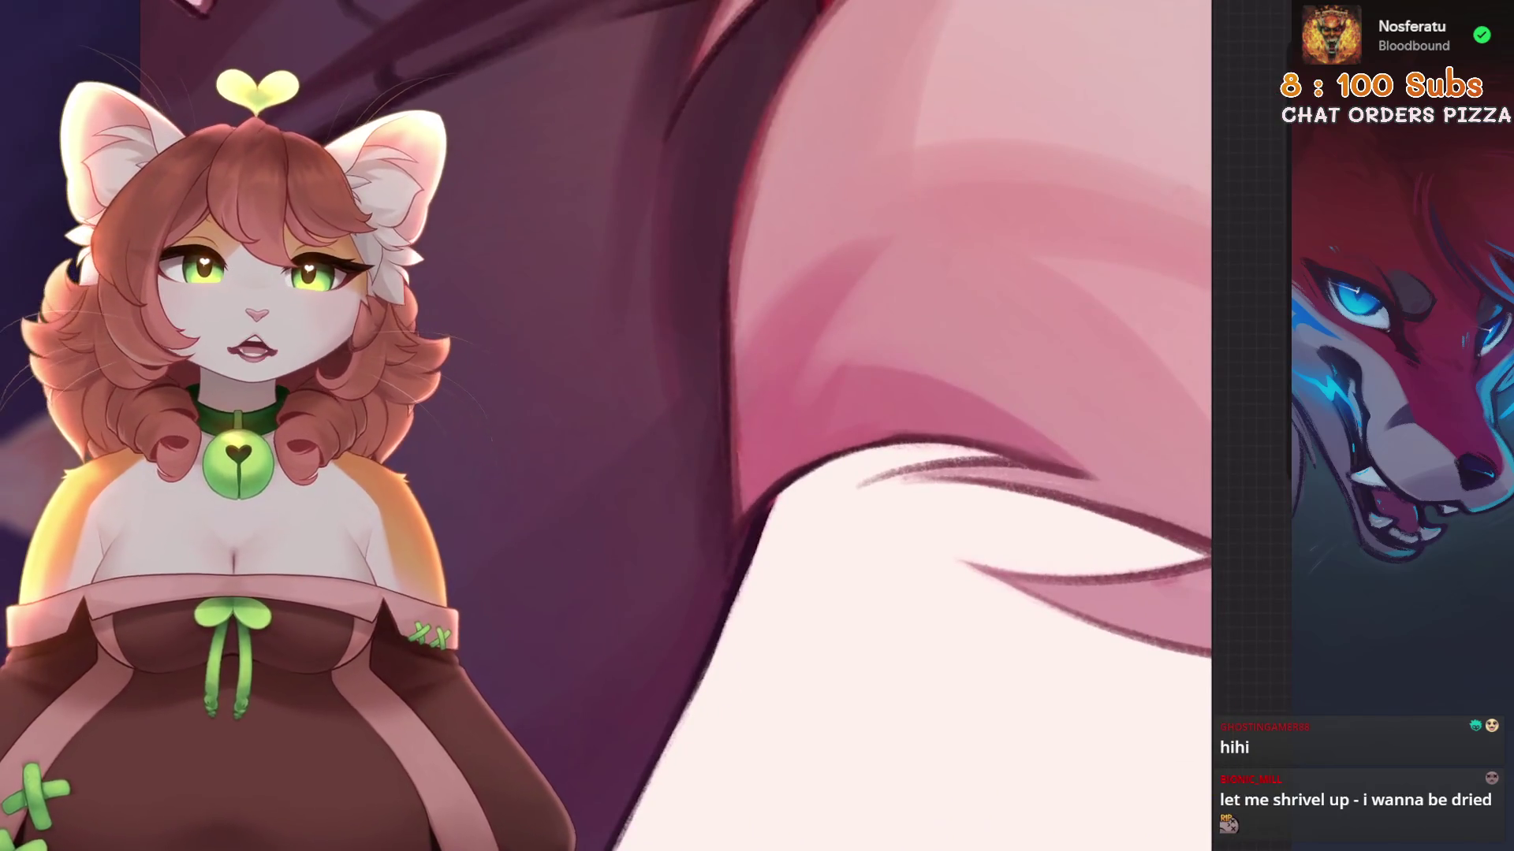
scroll(867, 425, up, 2)
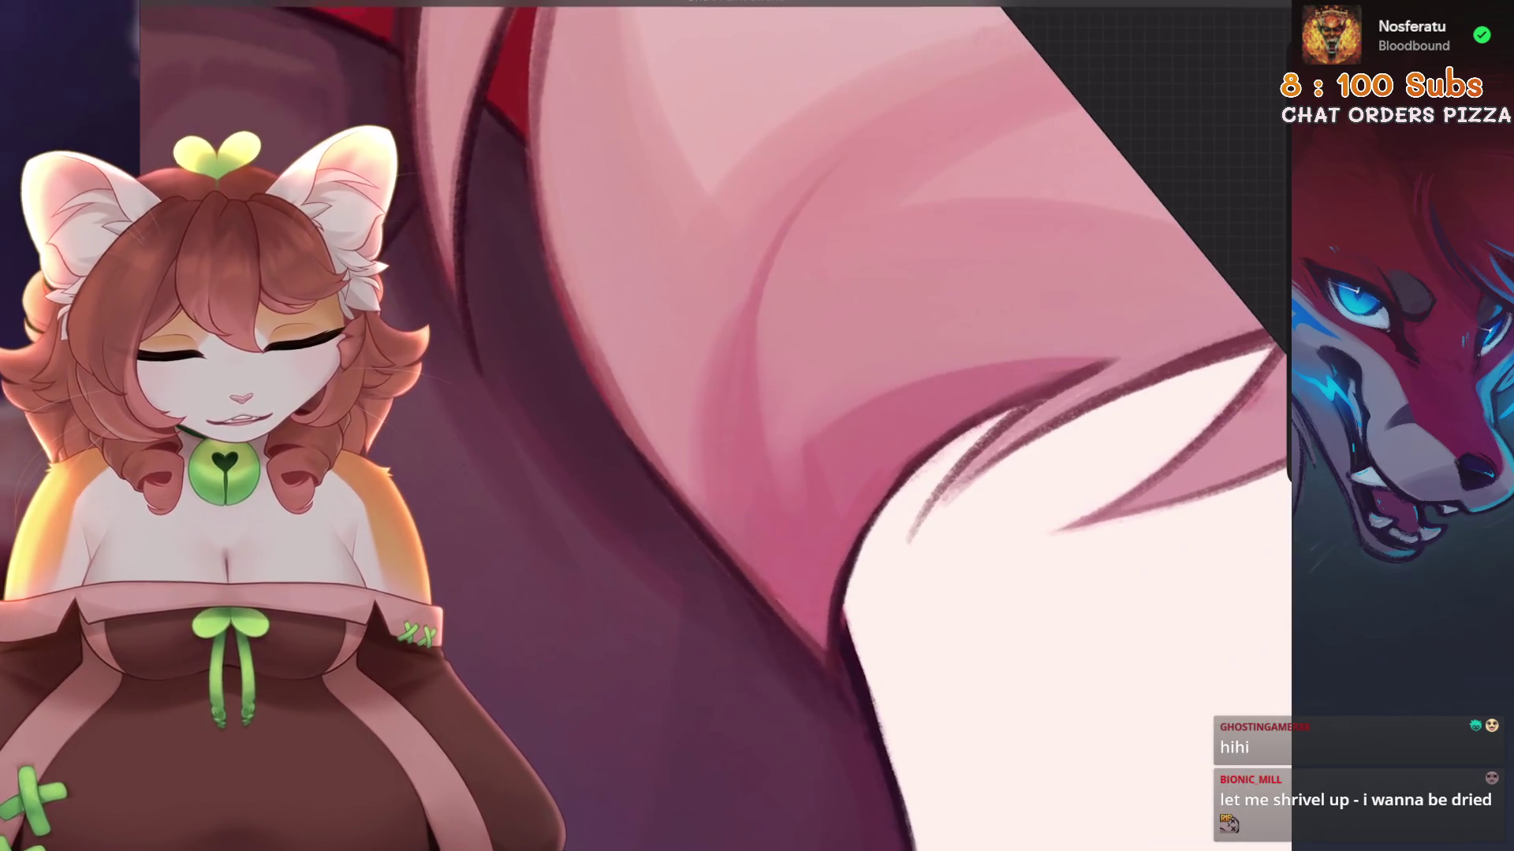
scroll(867, 426, down, 2)
scroll(867, 426, down, 2)
scroll(868, 426, up, 4)
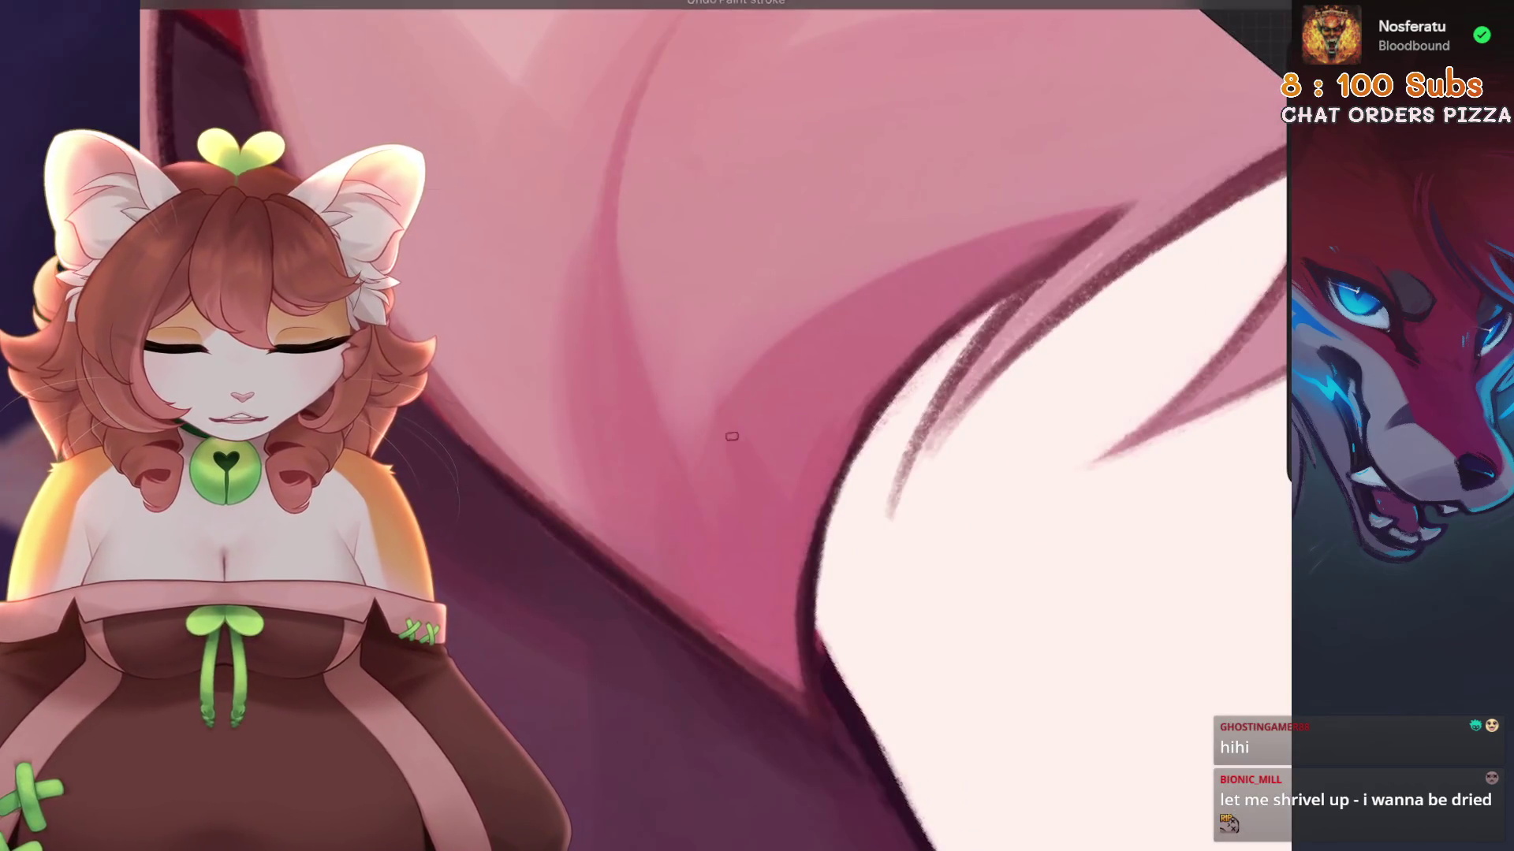
scroll(647, 425, down, 2)
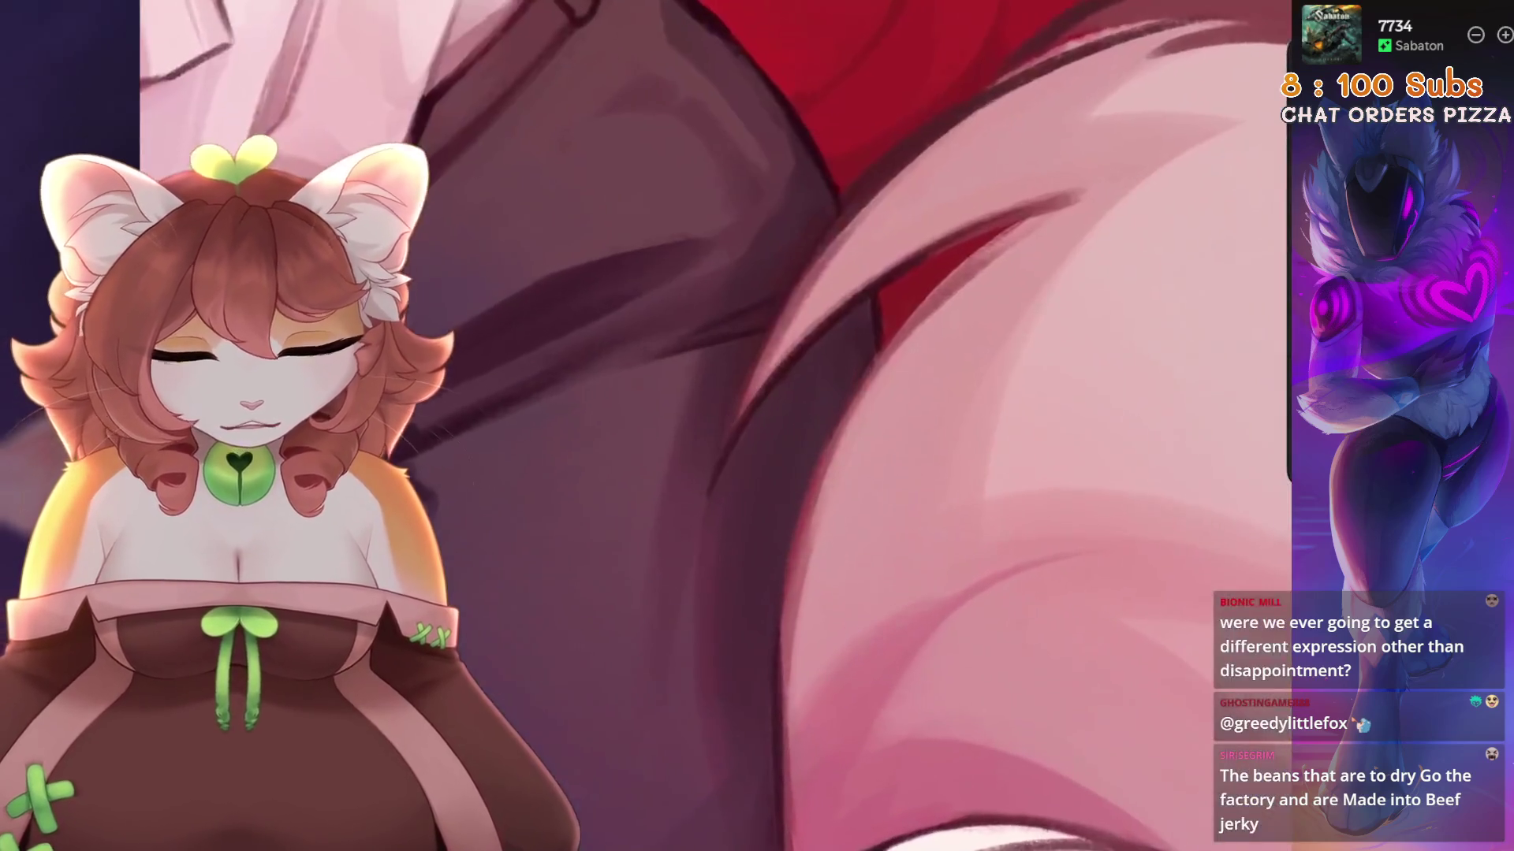
key(ctrl+z)
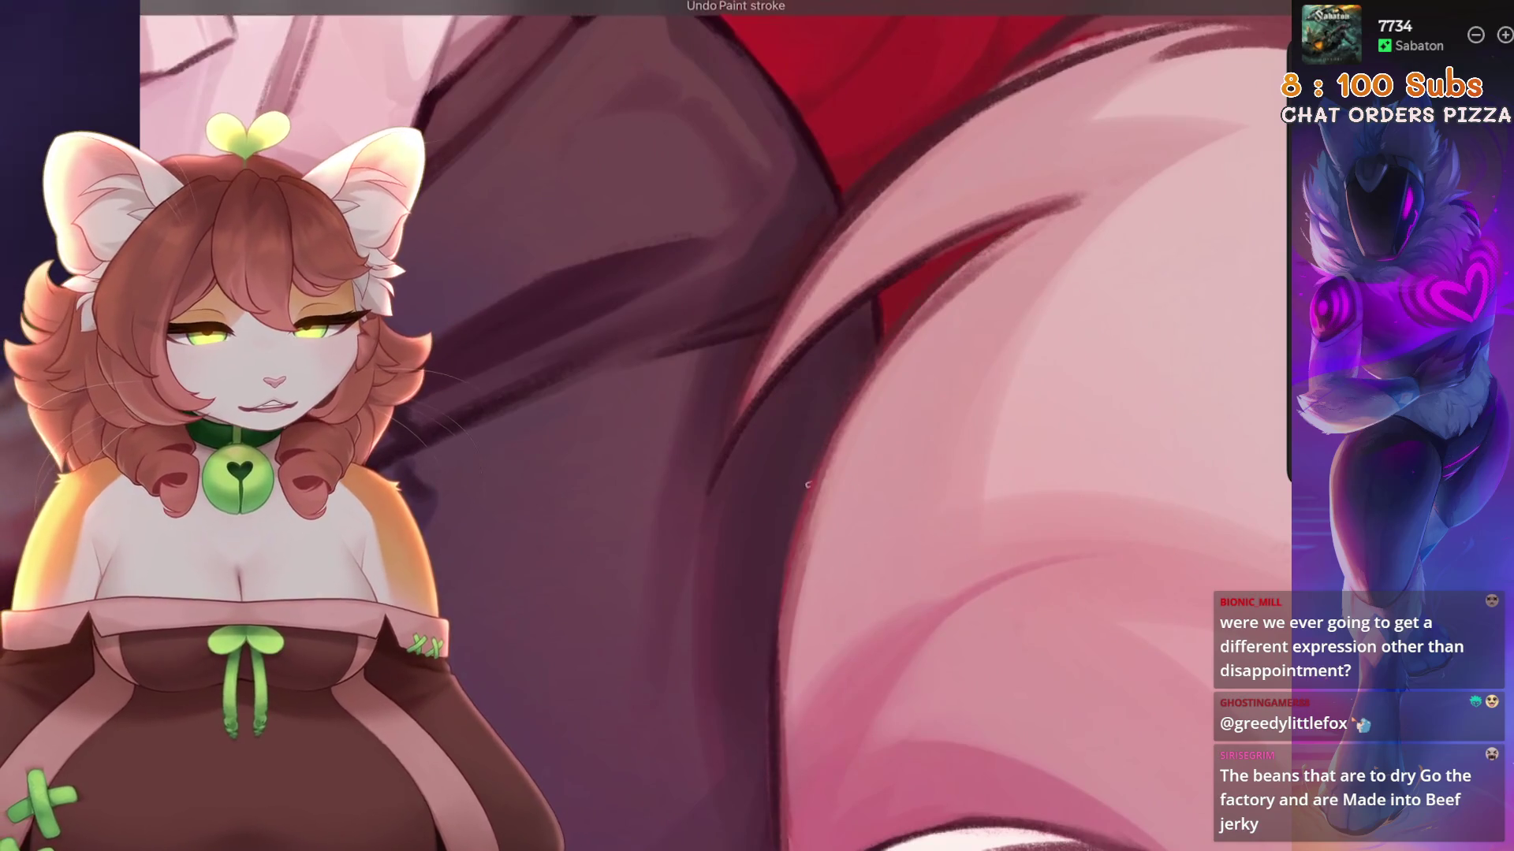
key(ctrl+z)
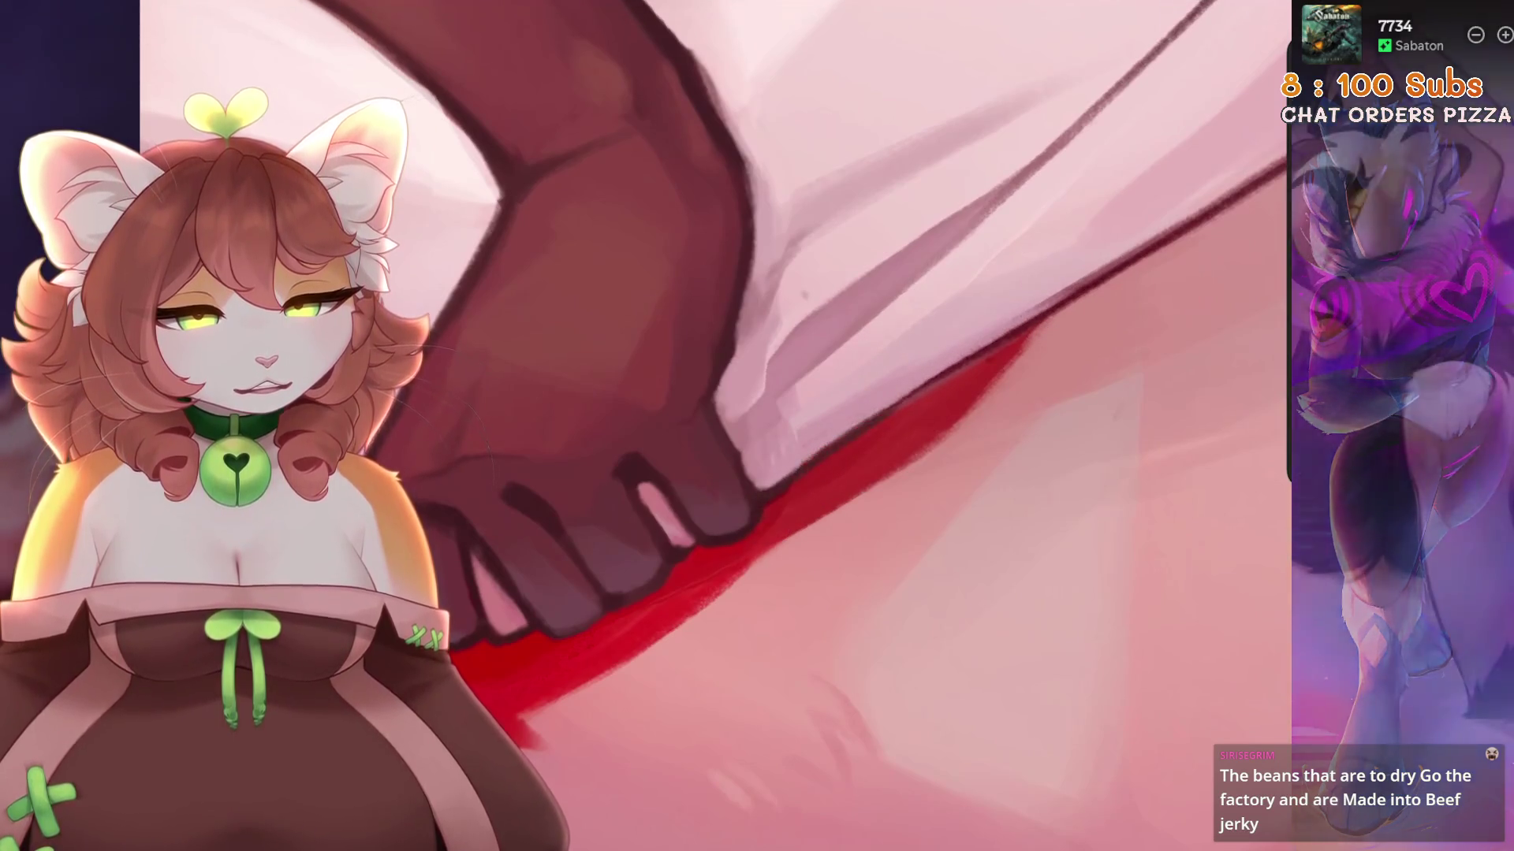
drag(895, 406, 898, 406)
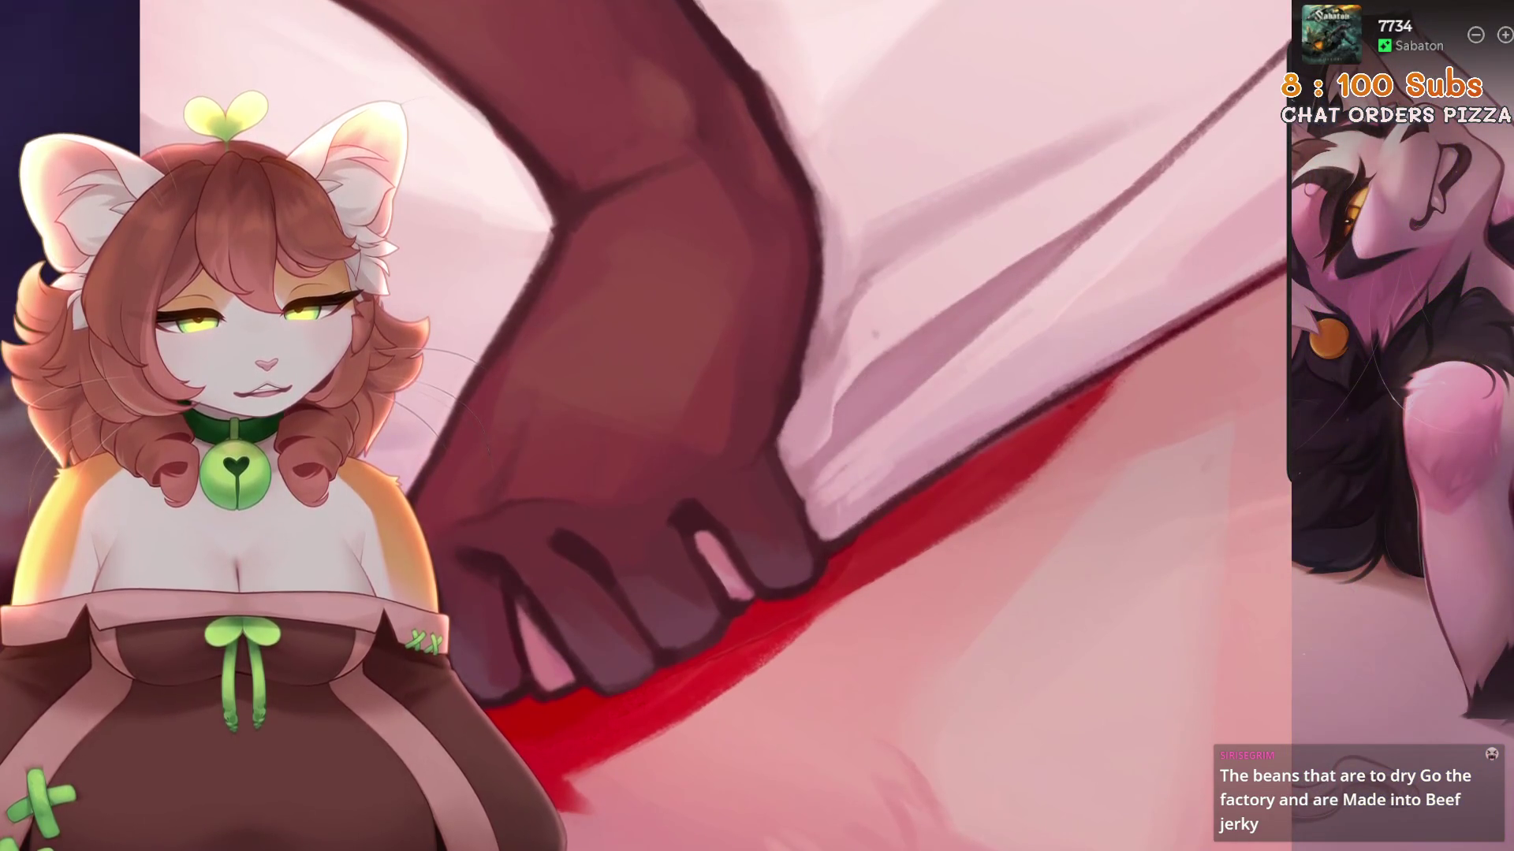
drag(836, 517, 827, 500)
mouse_move(862, 451)
mouse_down()
mouse_move(770, 439)
mouse_move(783, 473)
mouse_move(828, 434)
mouse_up()
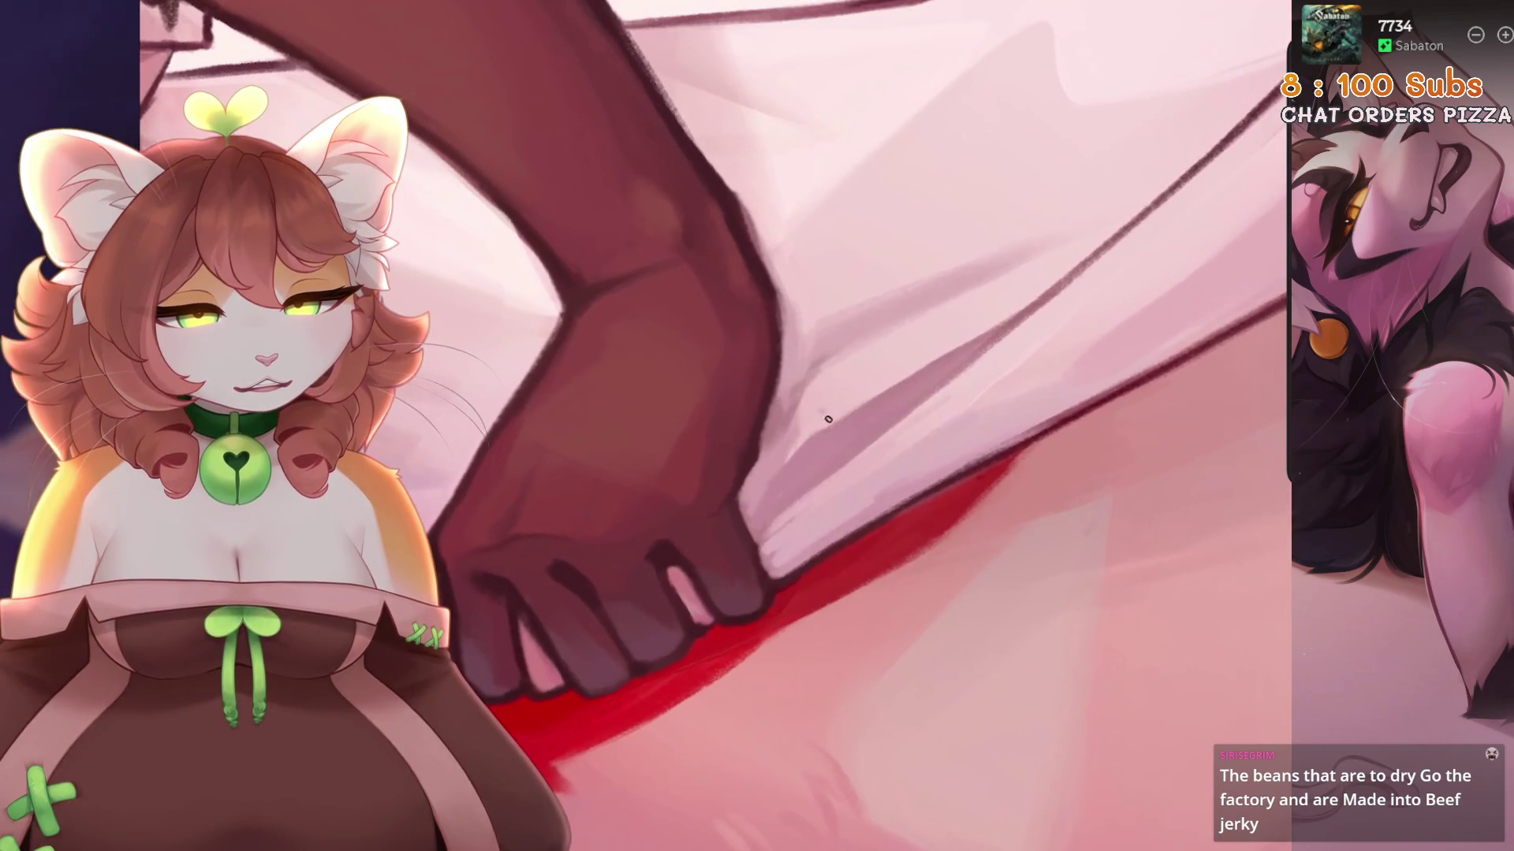
scroll(811, 427, up, 2)
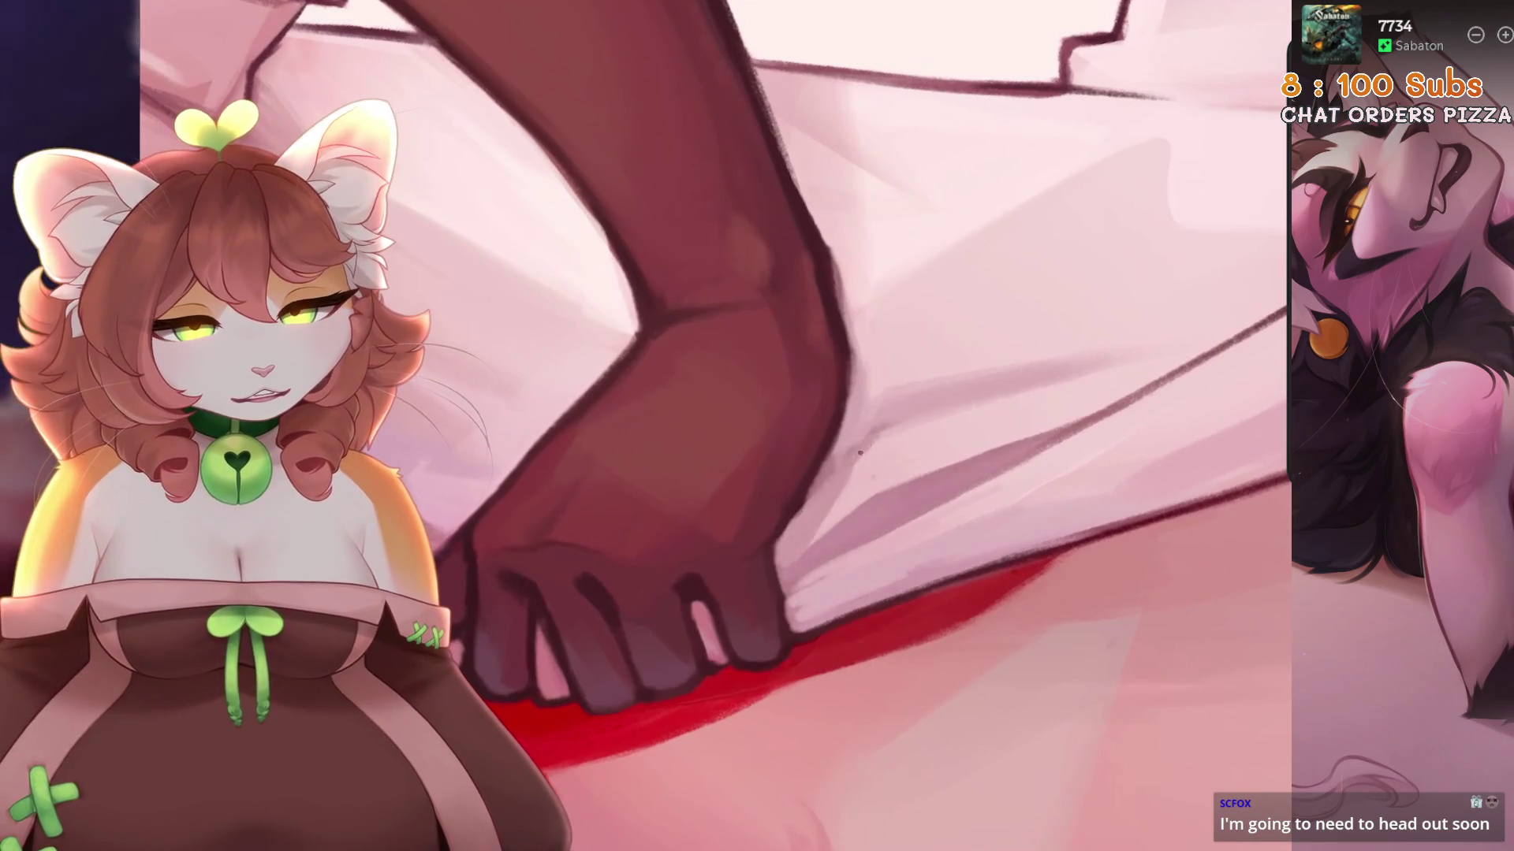
scroll(777, 524, up, 1)
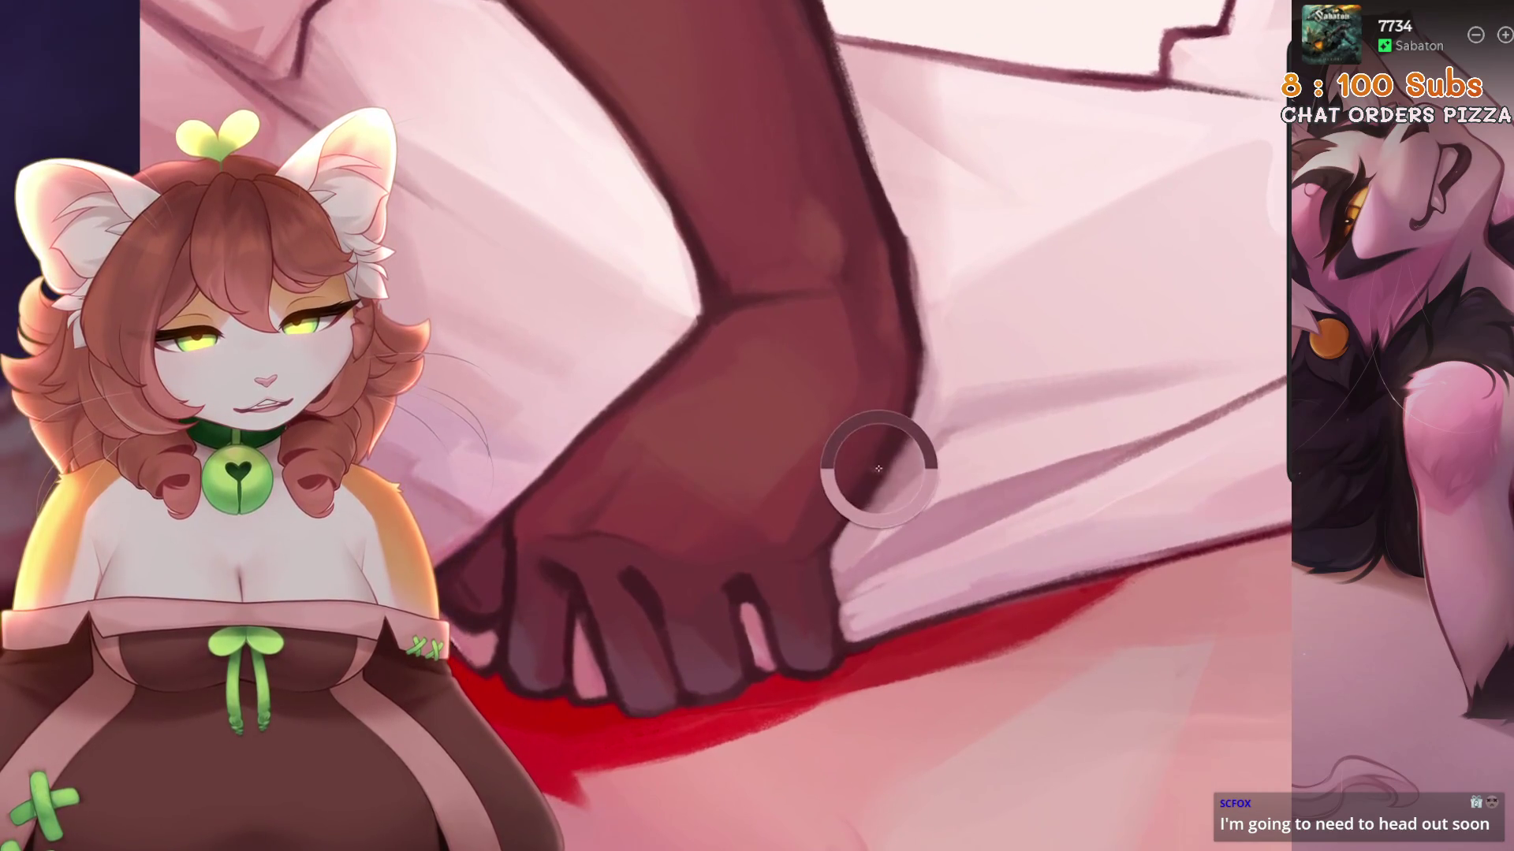
scroll(912, 424, down, 2)
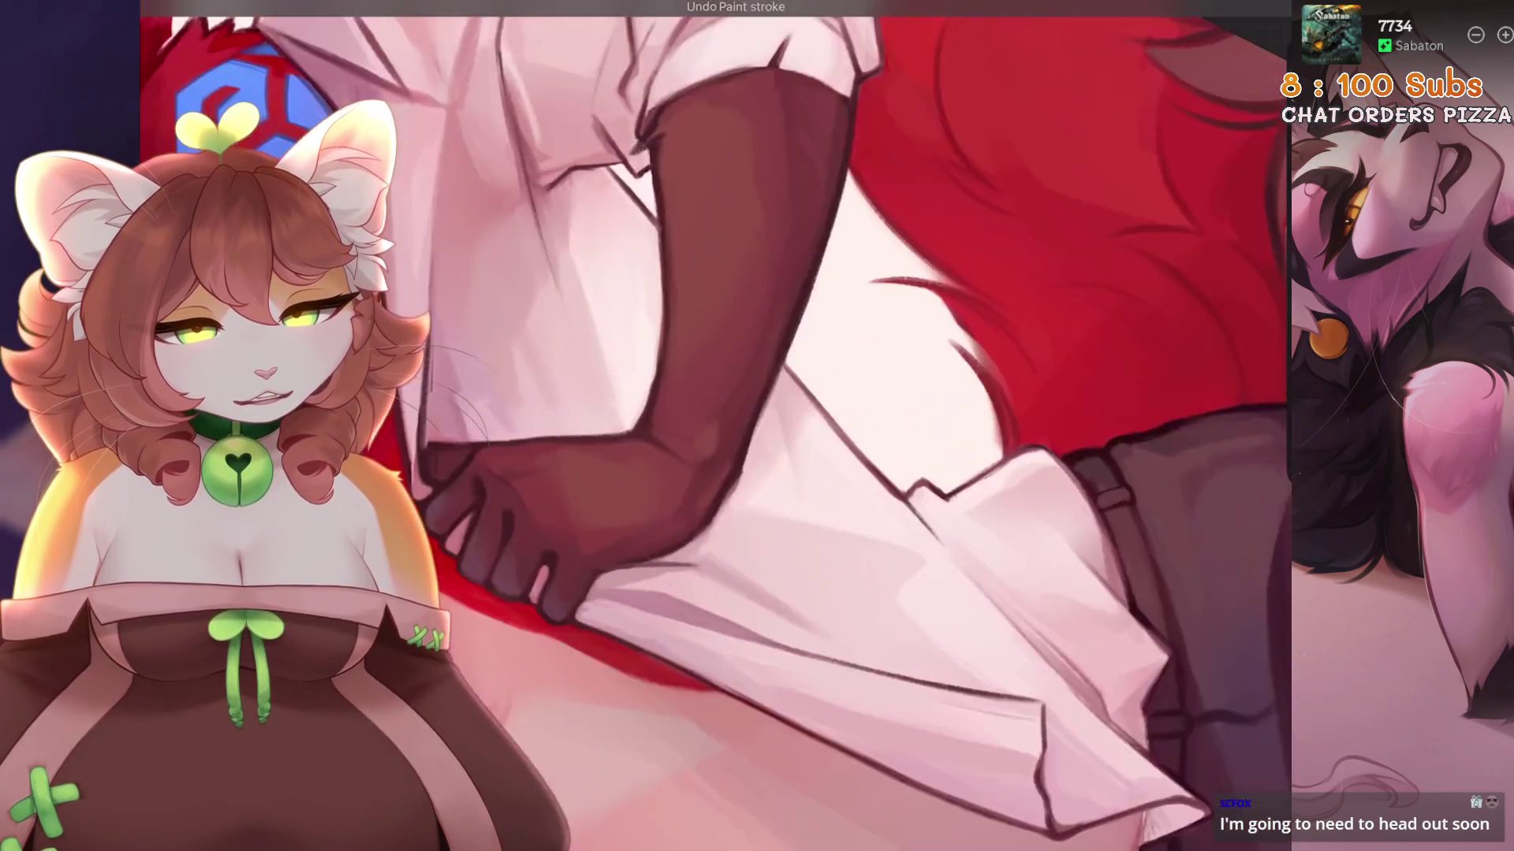
Zoom onto the gripping hand and remove a stray stroke while shading the shirt folds.
scroll(666, 461, up, 2)
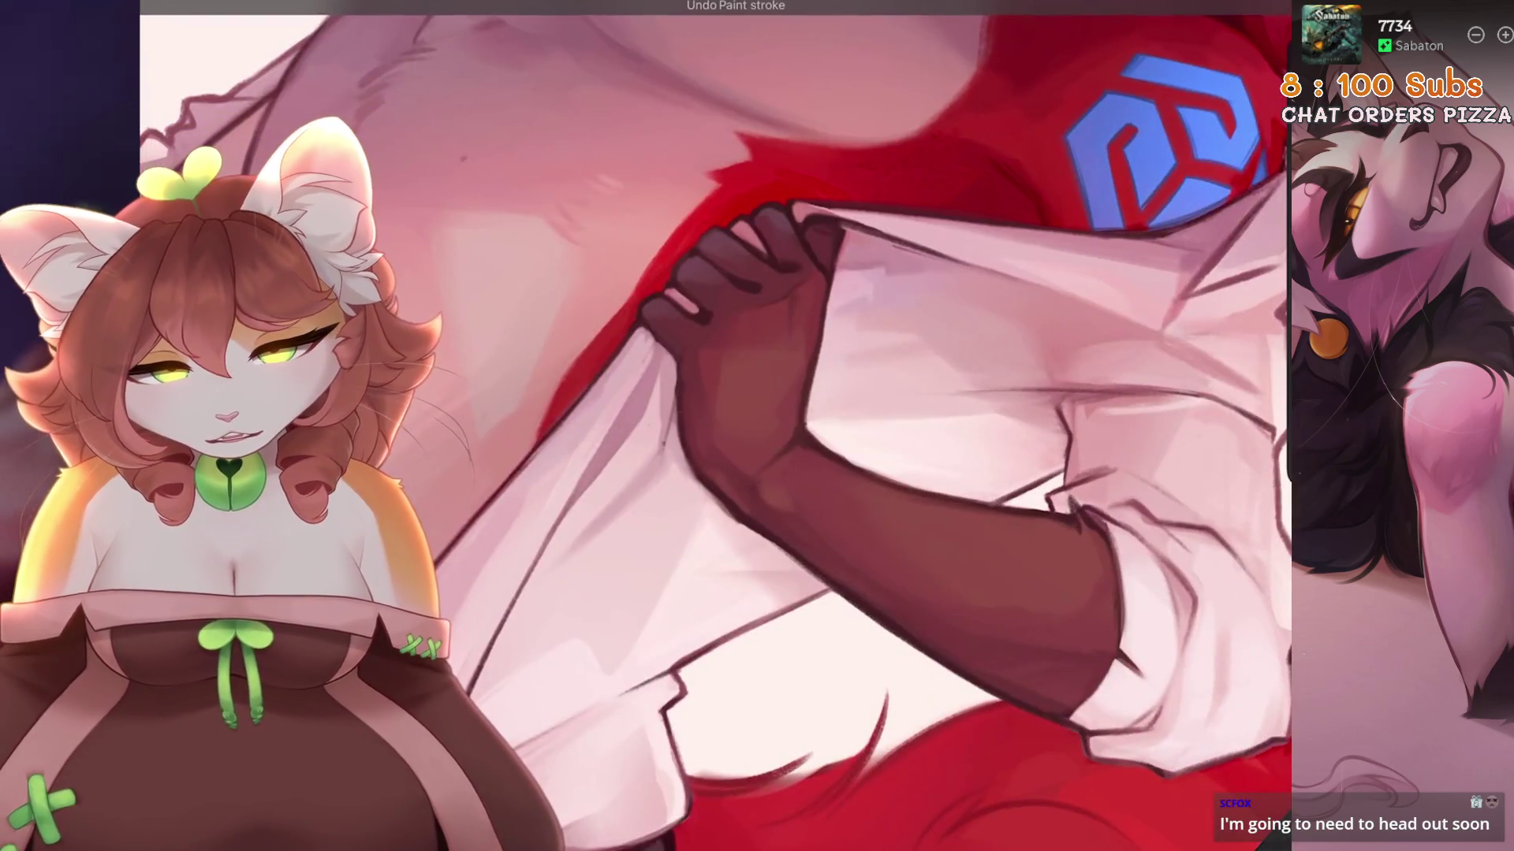
scroll(666, 460, up, 2)
key(ctrl+z)
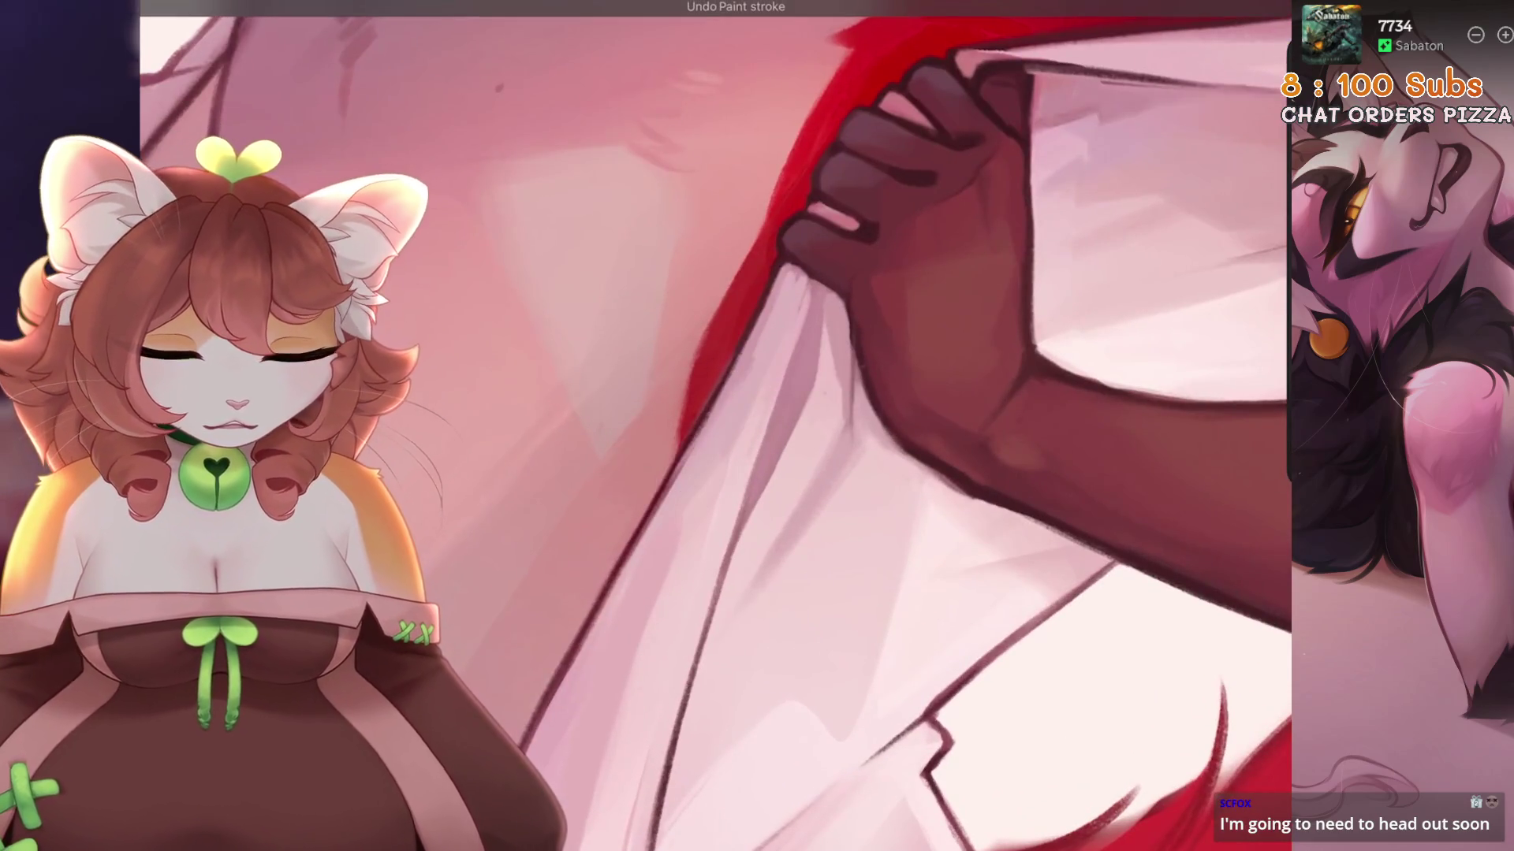
scroll(851, 347, down, 1)
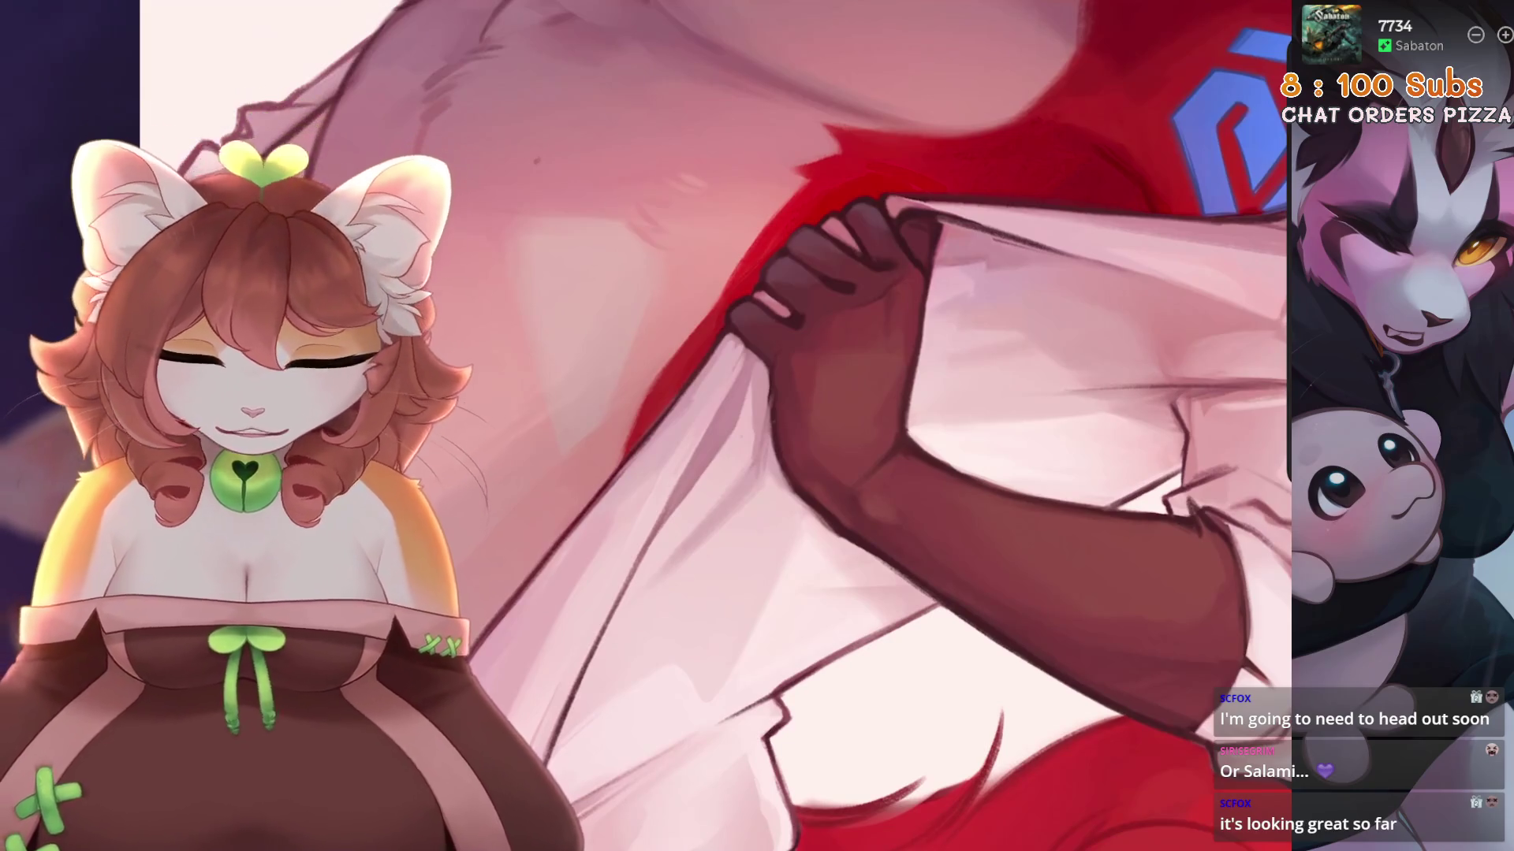
scroll(709, 426, up, 3)
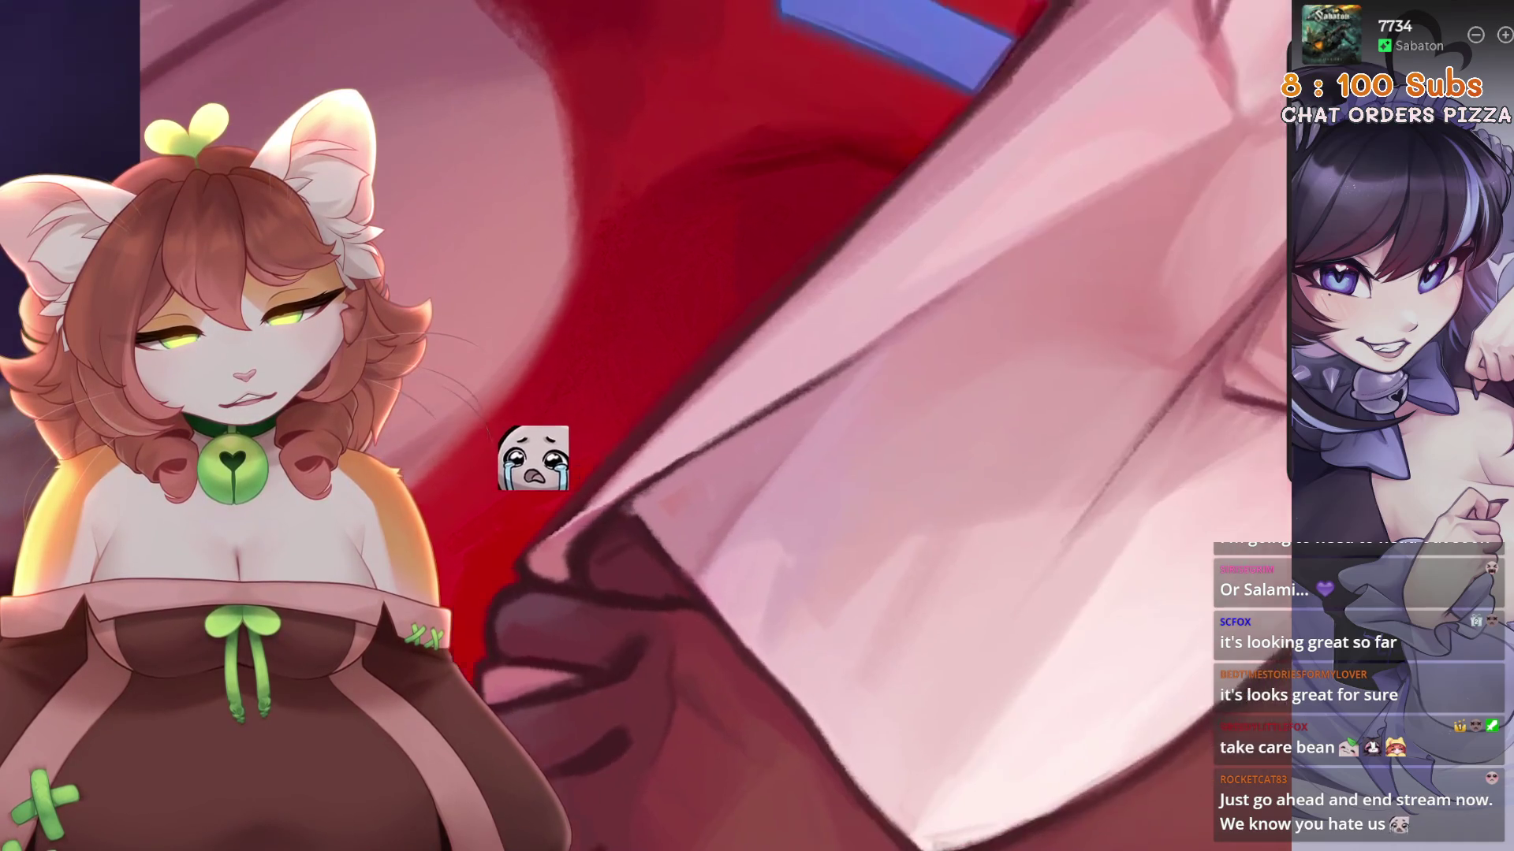
Redraw the shirt's dark fold line up-right, then zoom out to the full wolf.
drag(686, 454, 974, 283)
key(ctrl+z)
drag(670, 465, 978, 269)
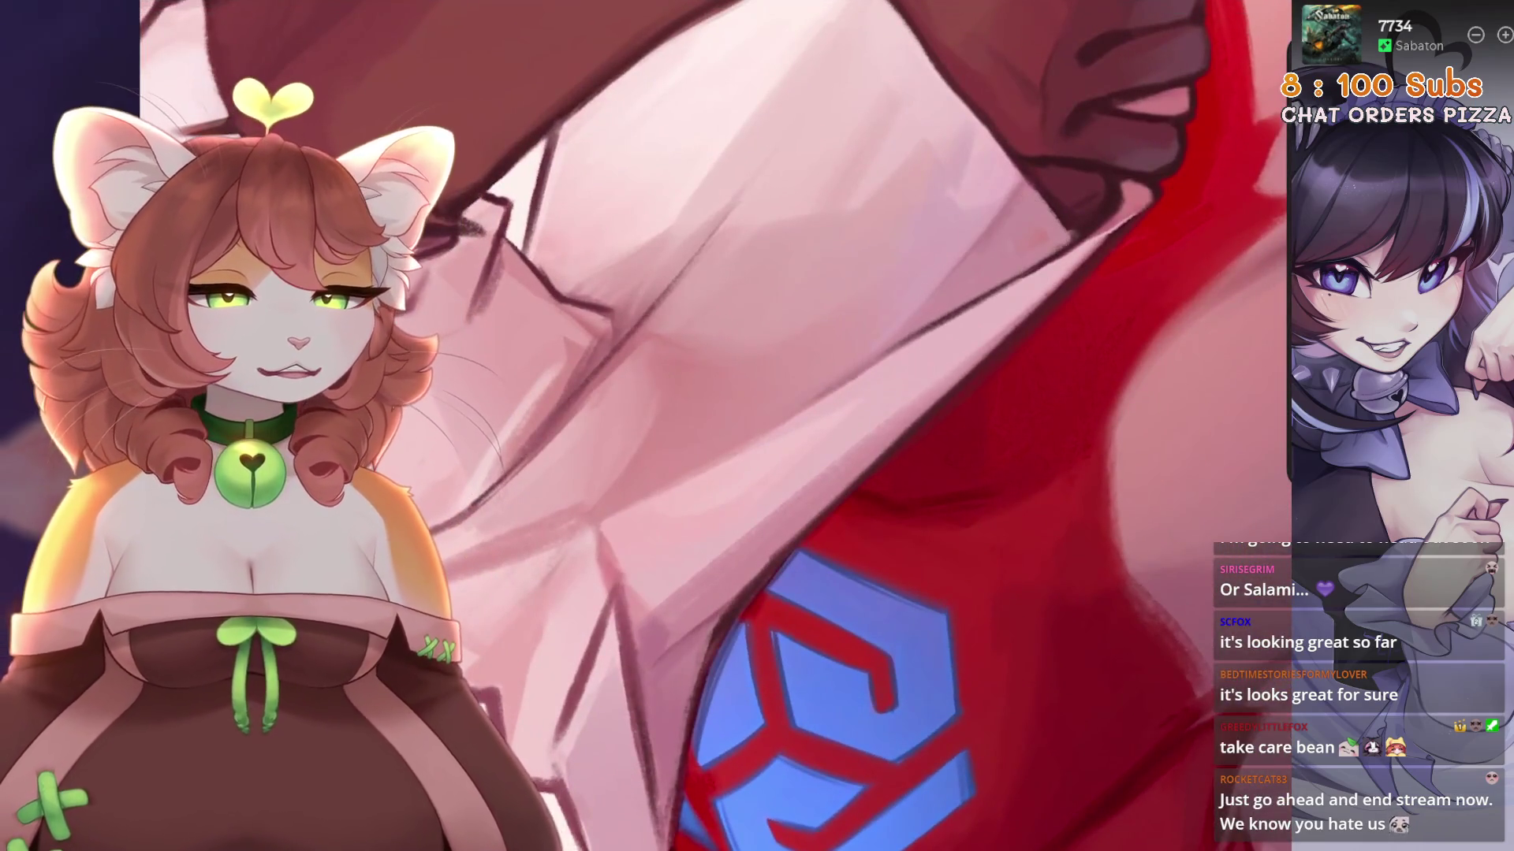
key(ctrl+z)
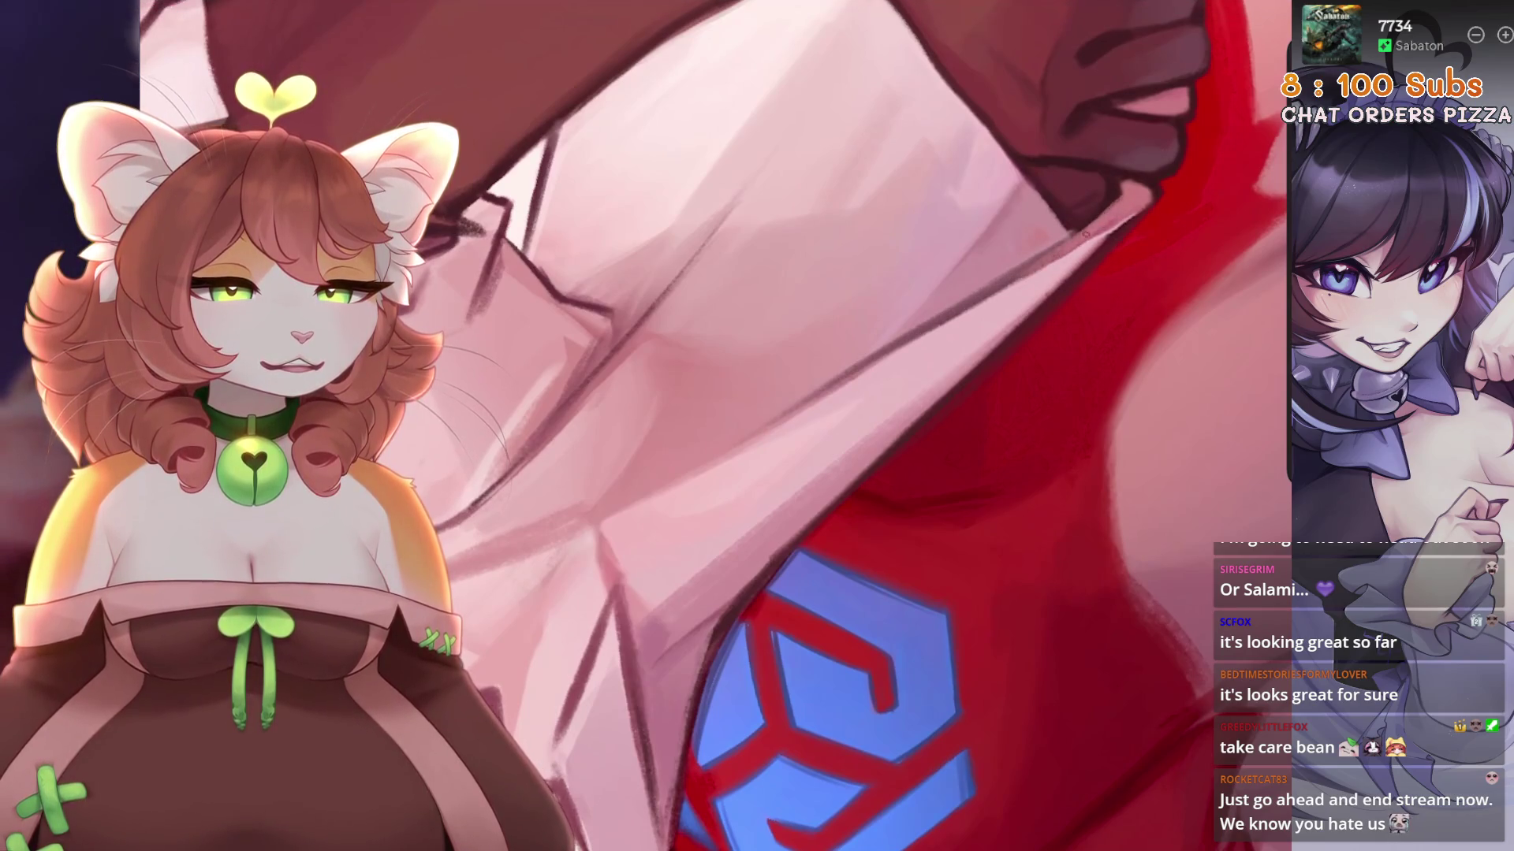
scroll(781, 584, right, 1)
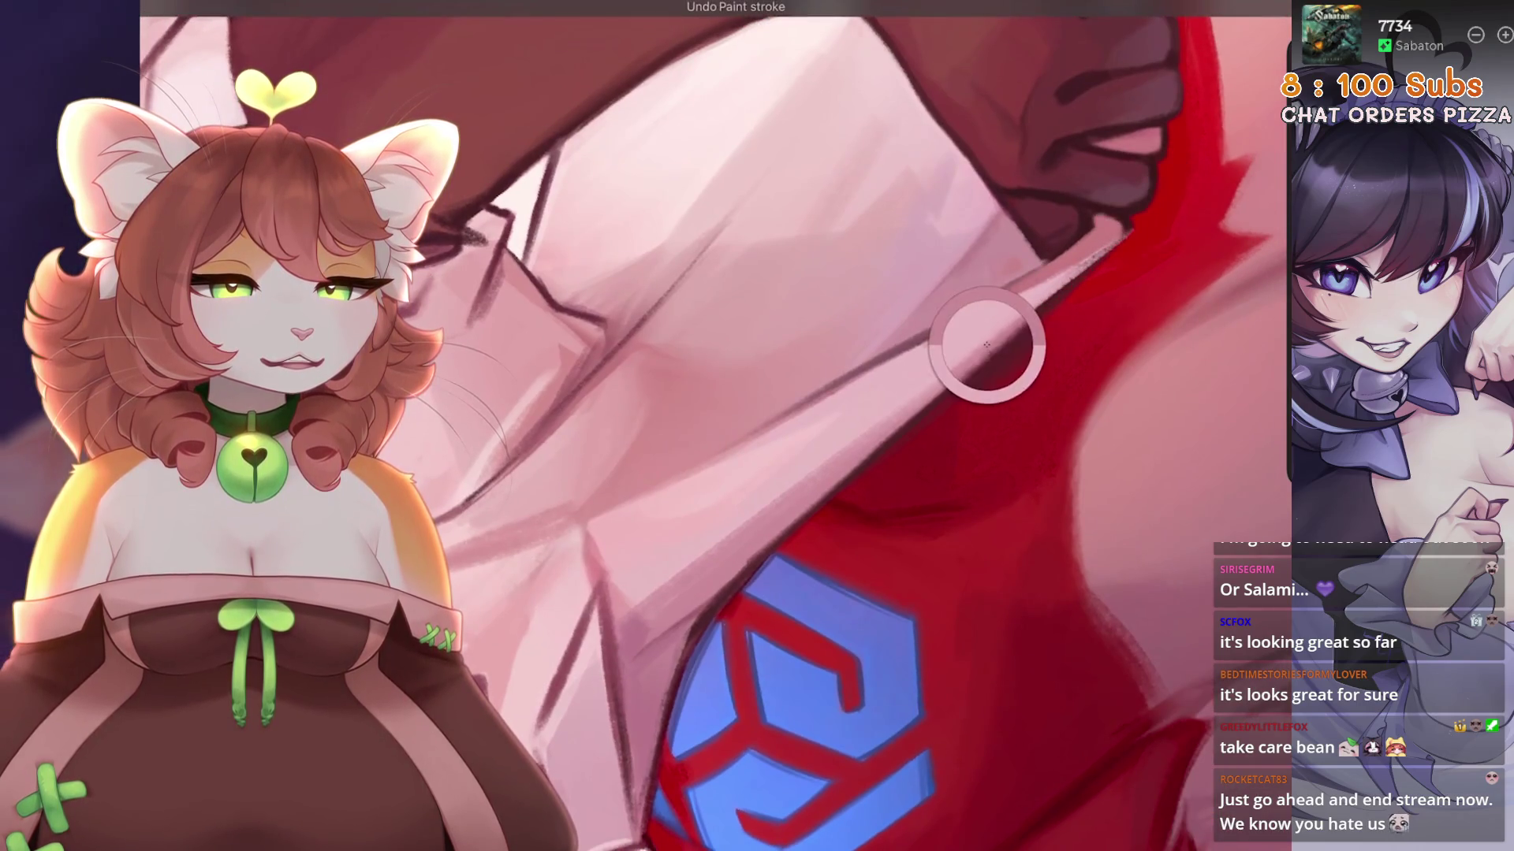
scroll(1002, 337, down, 5)
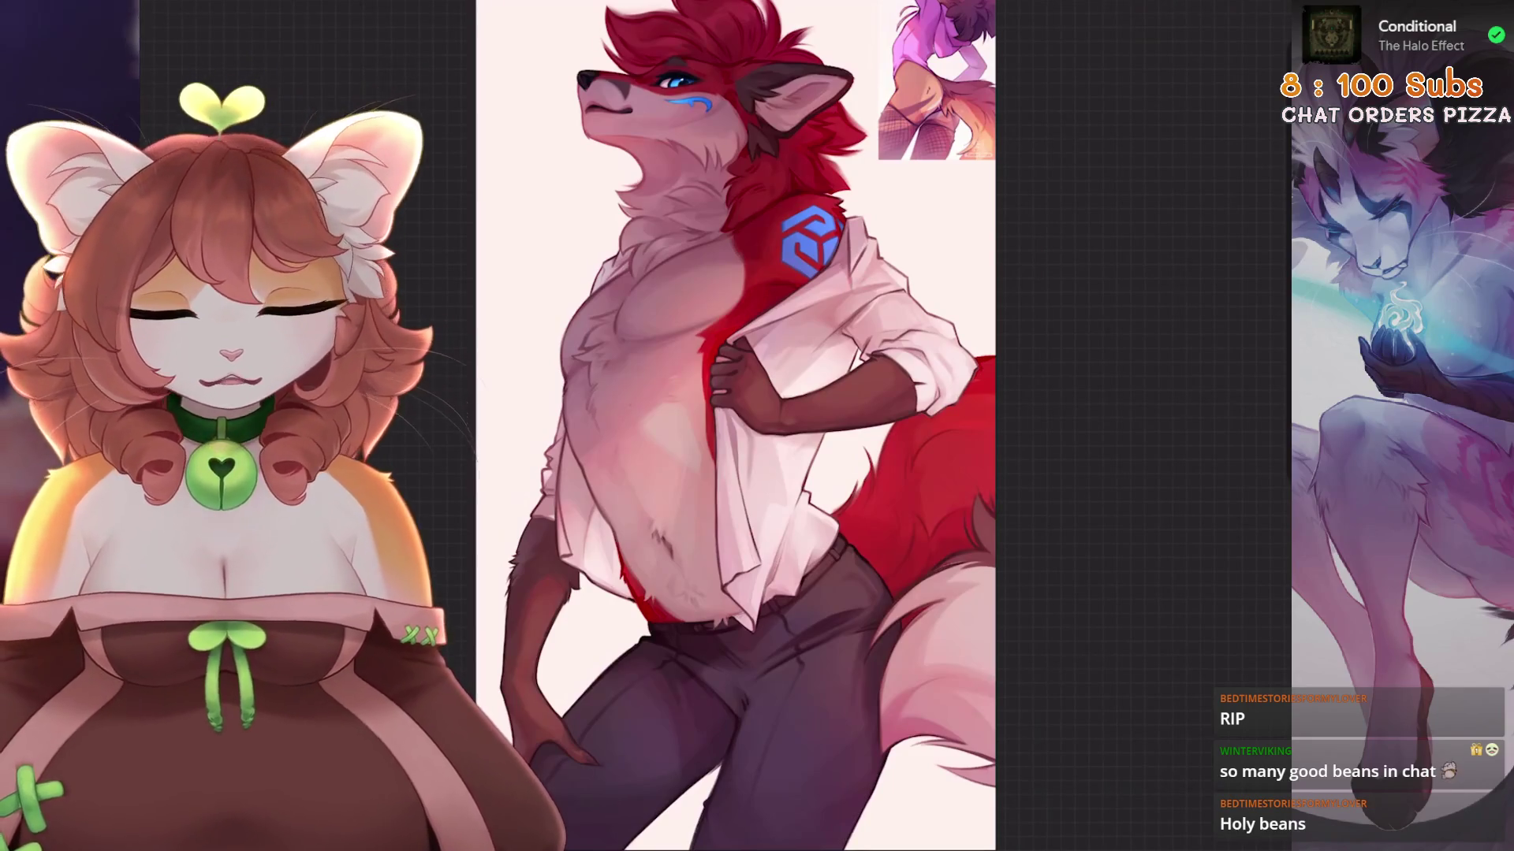
Pan, rotate and zoom across the shirt-tail folds and arm, then fit the whole wolf on screen.
scroll(687, 332, up, 5)
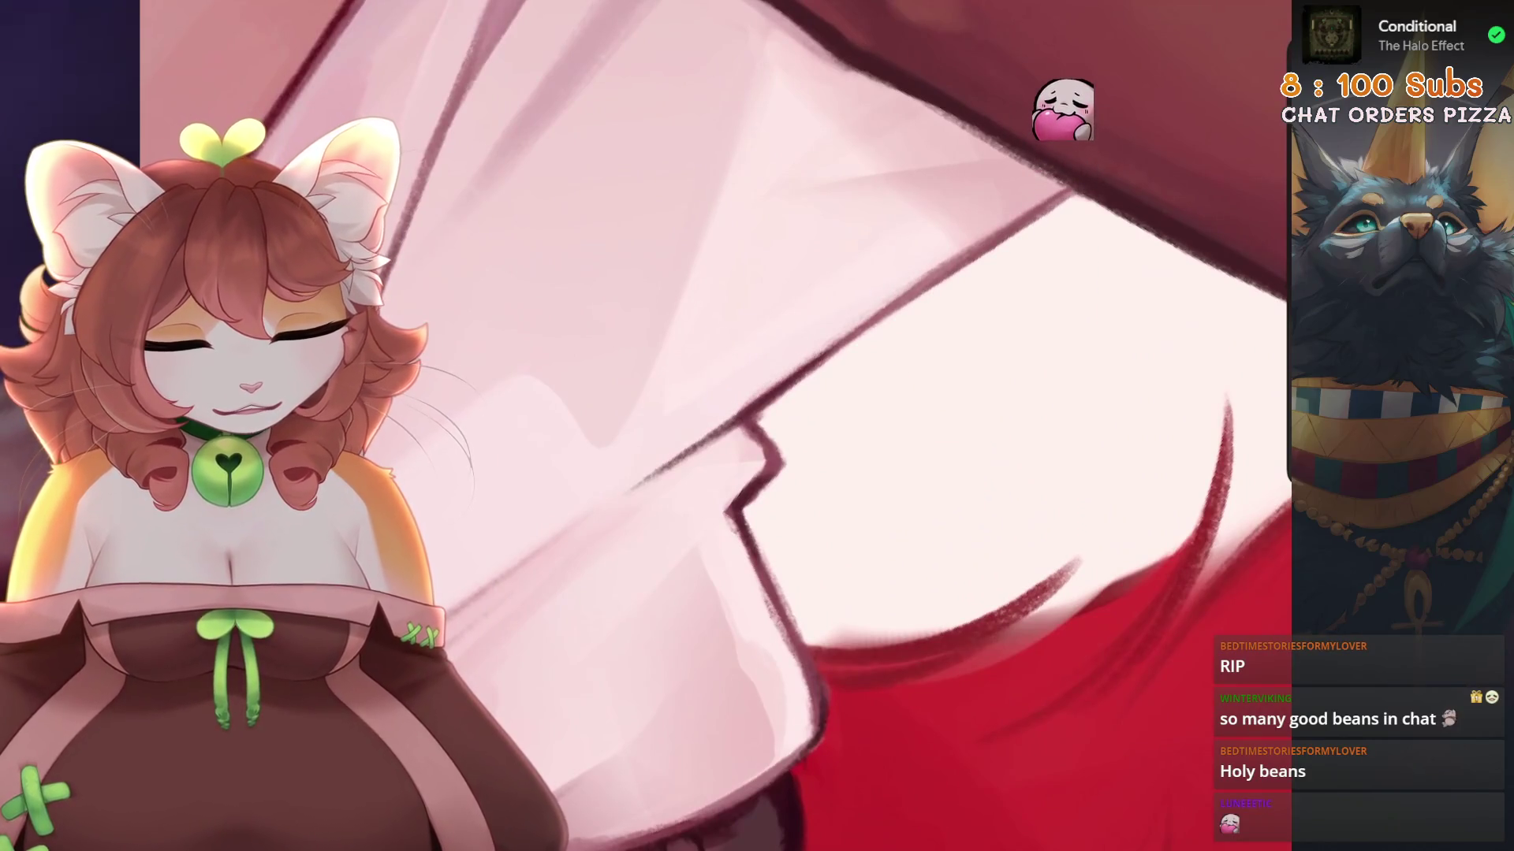
drag(767, 386, 704, 354)
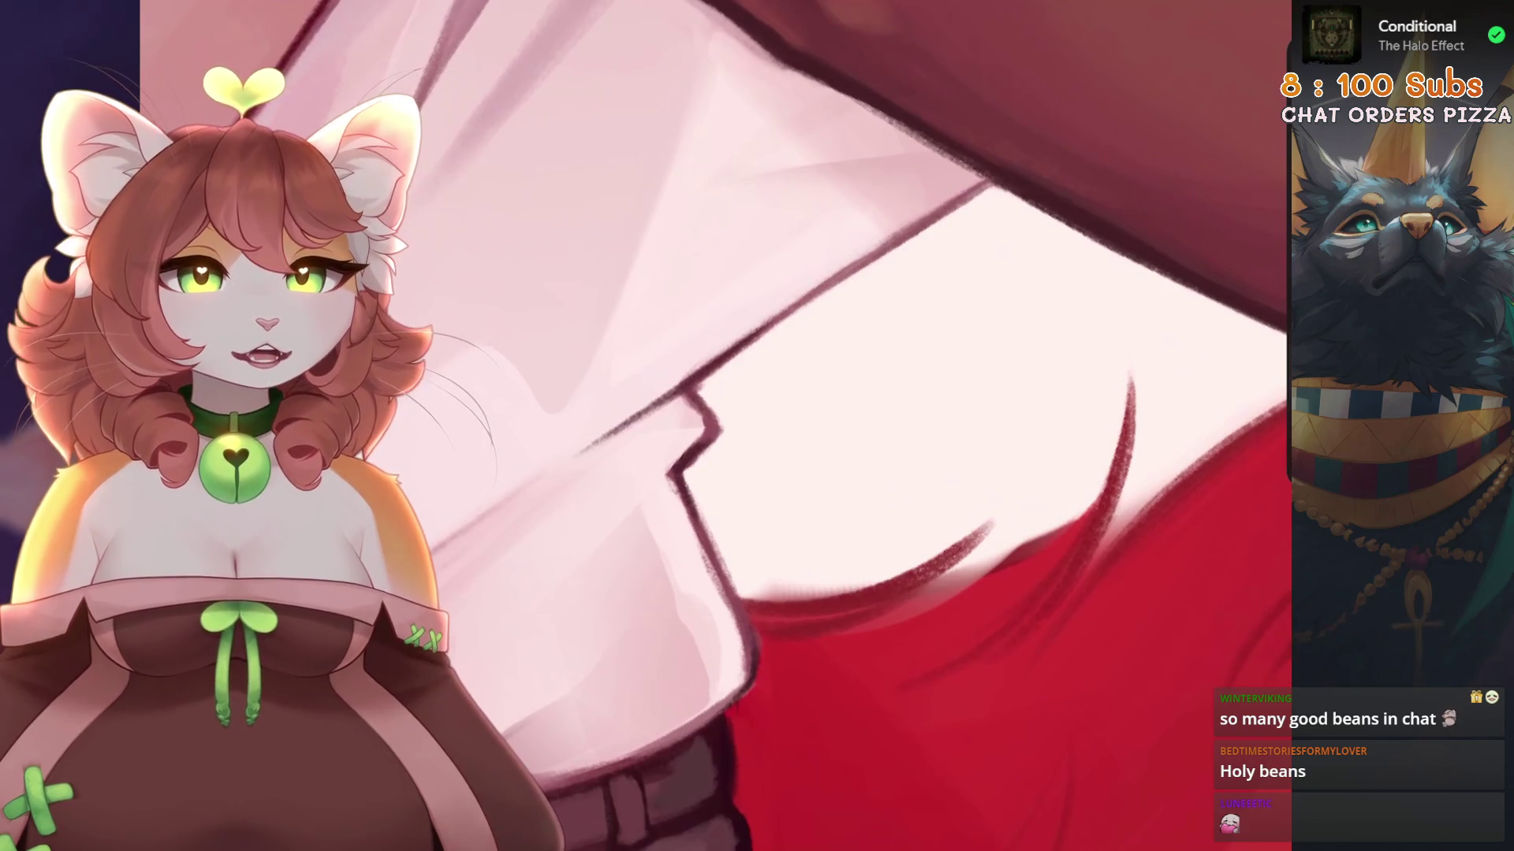
drag(911, 166, 962, 237)
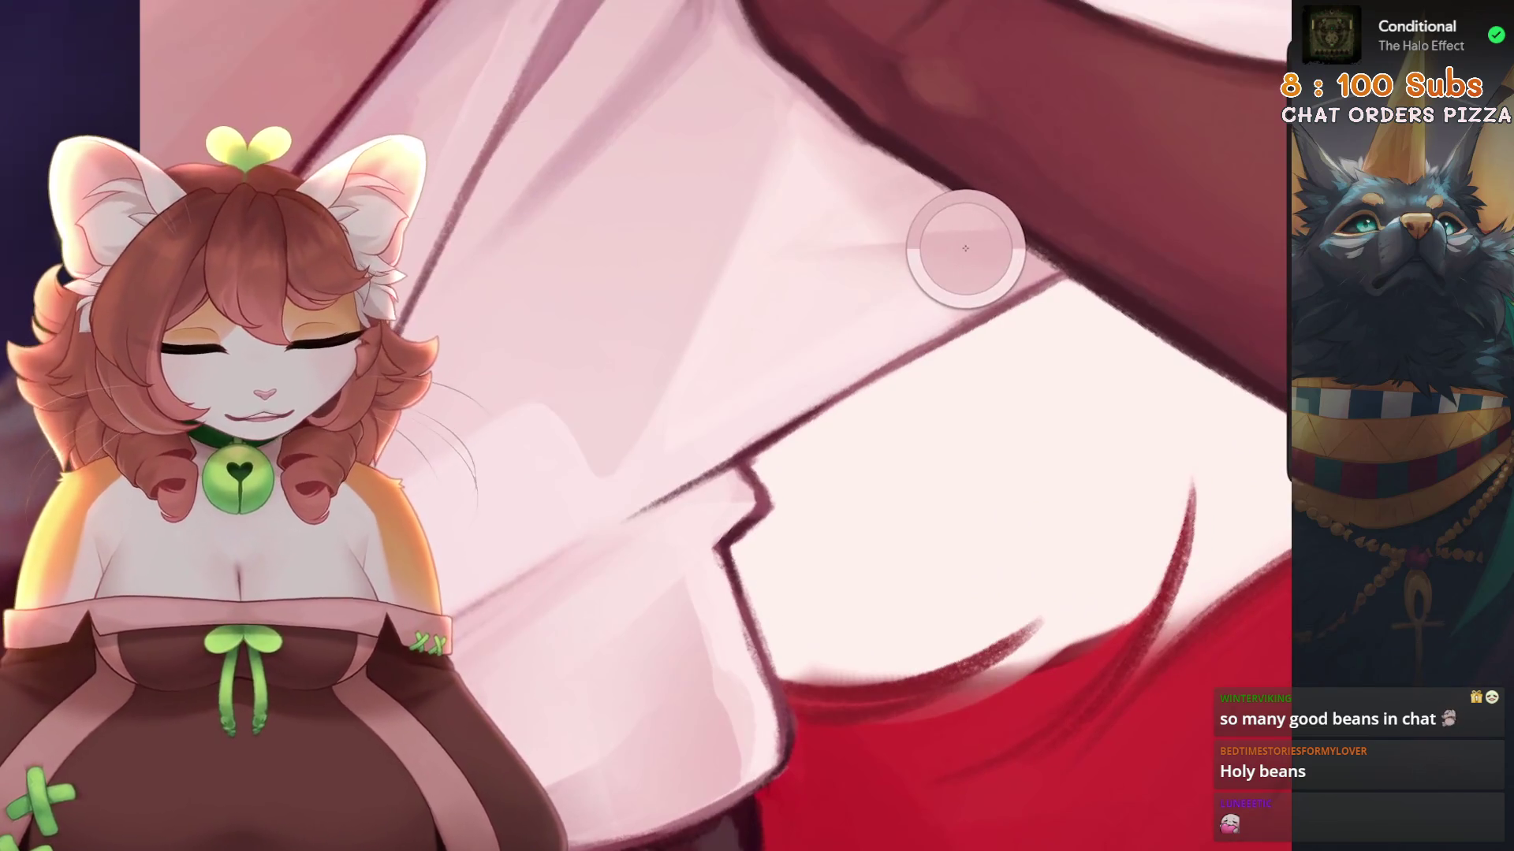
drag(700, 474, 804, 630)
drag(703, 392, 703, 392)
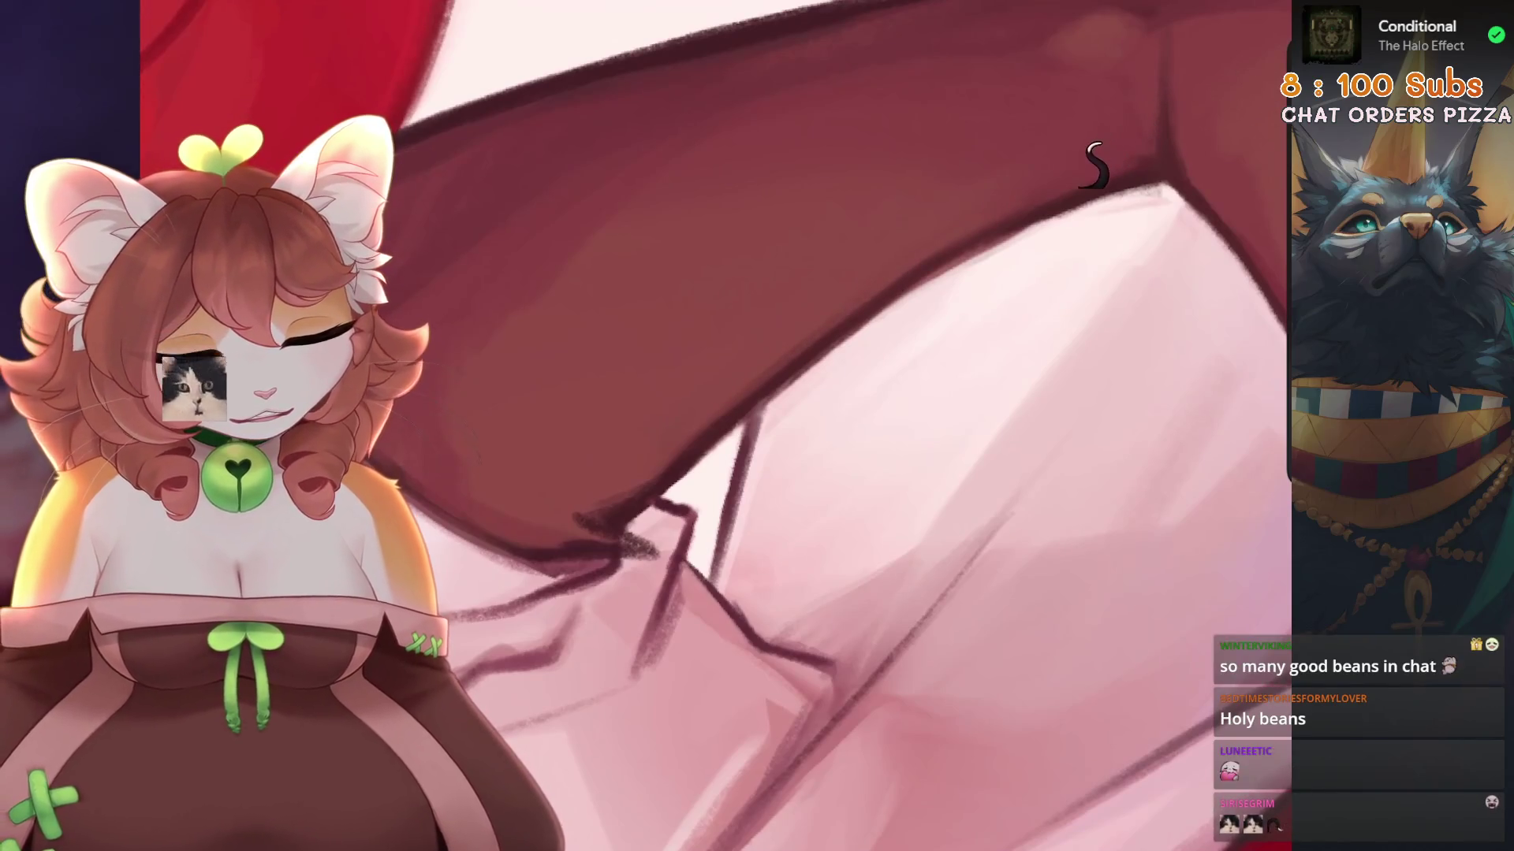
scroll(1072, 189, down, 4)
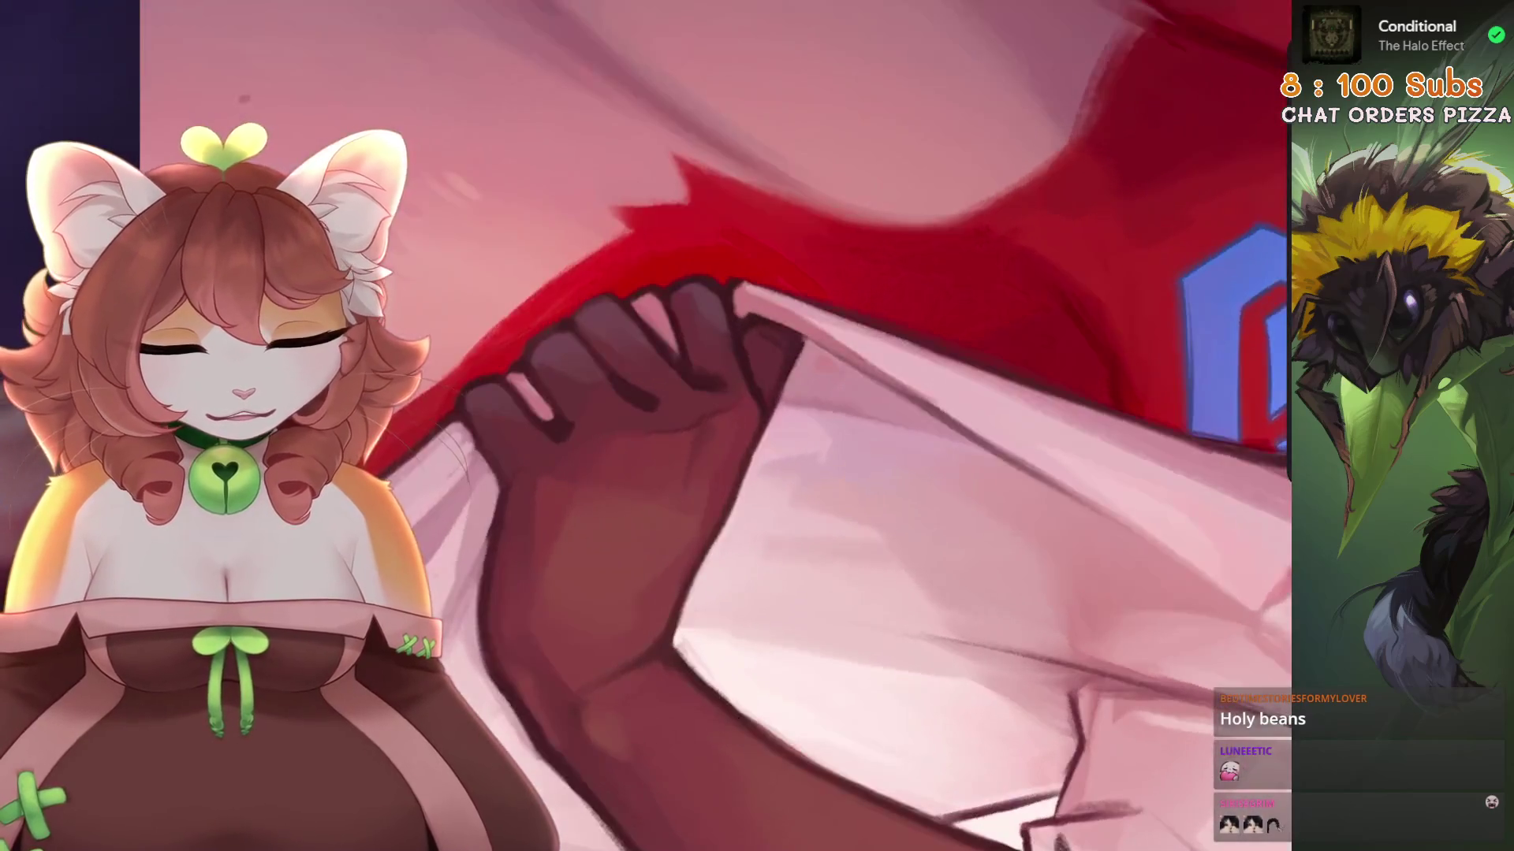
Rotate the canvas so the gripping hand and fabric edge sit upright for painting.
key(s)
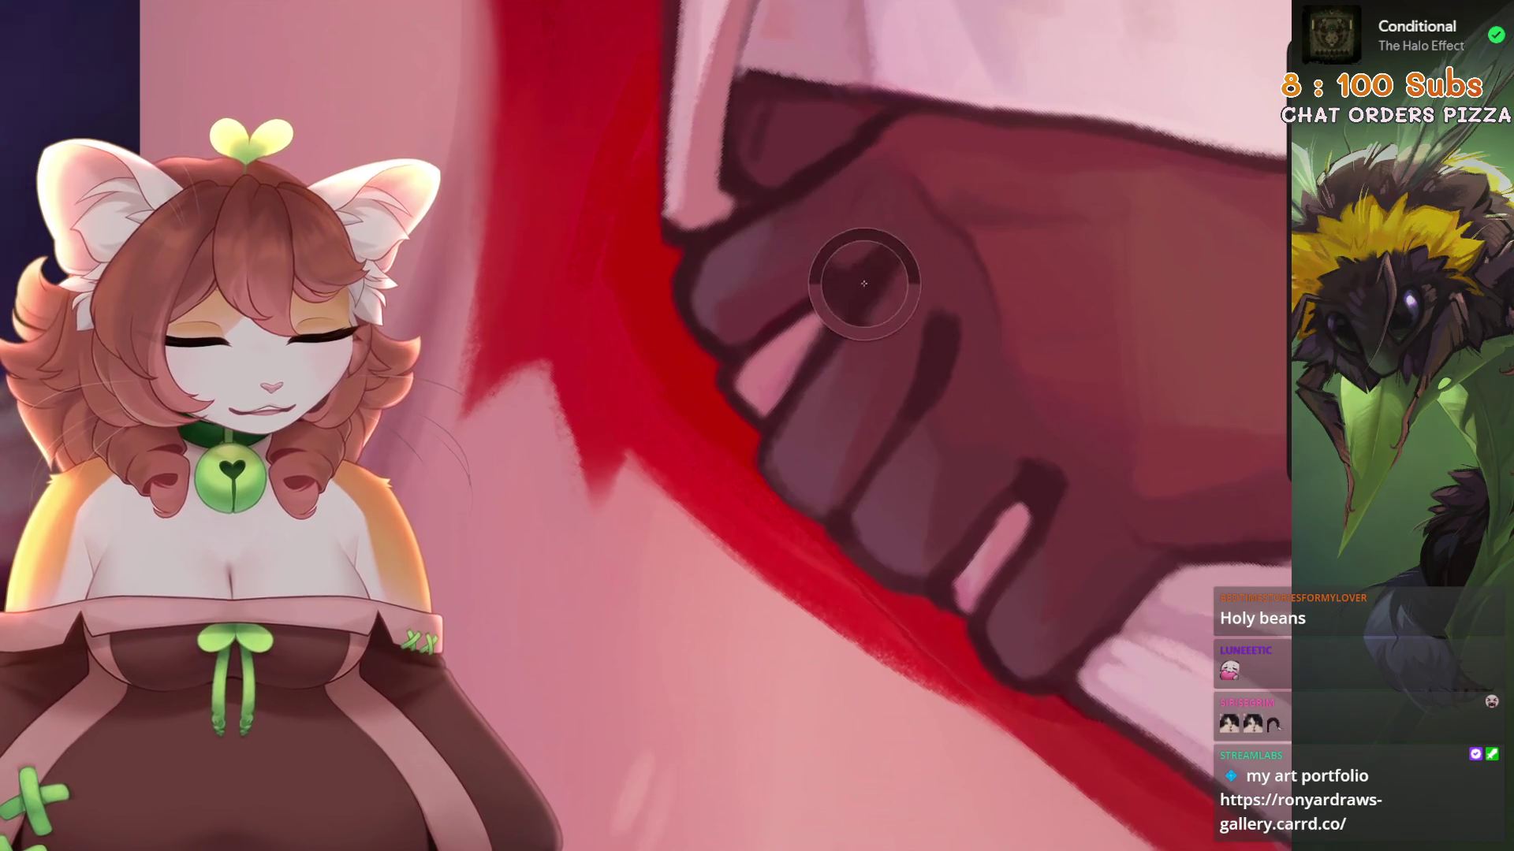
drag(914, 237, 872, 253)
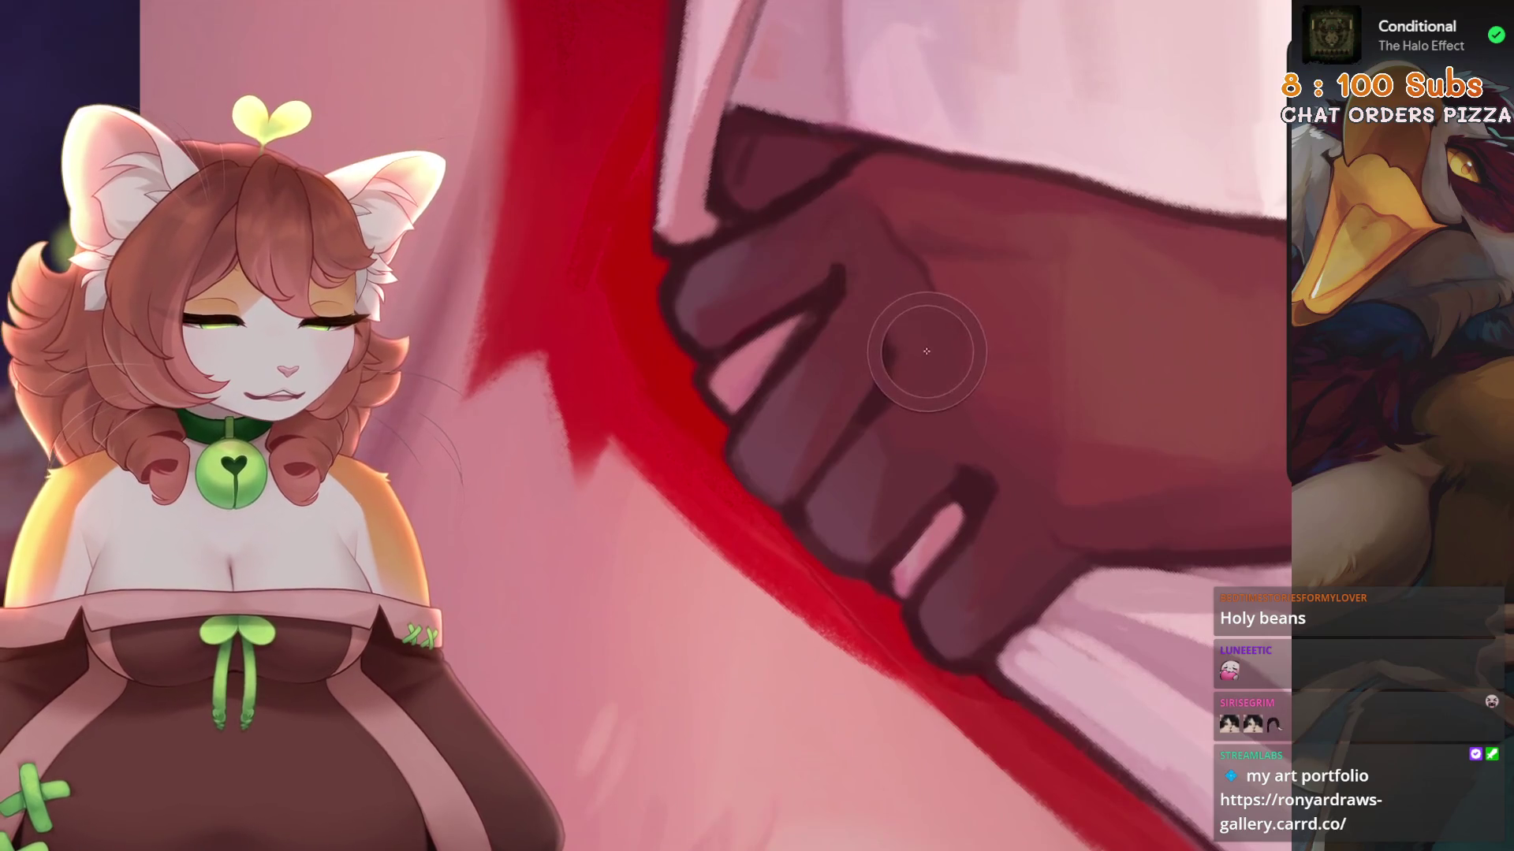
drag(861, 404, 836, 442)
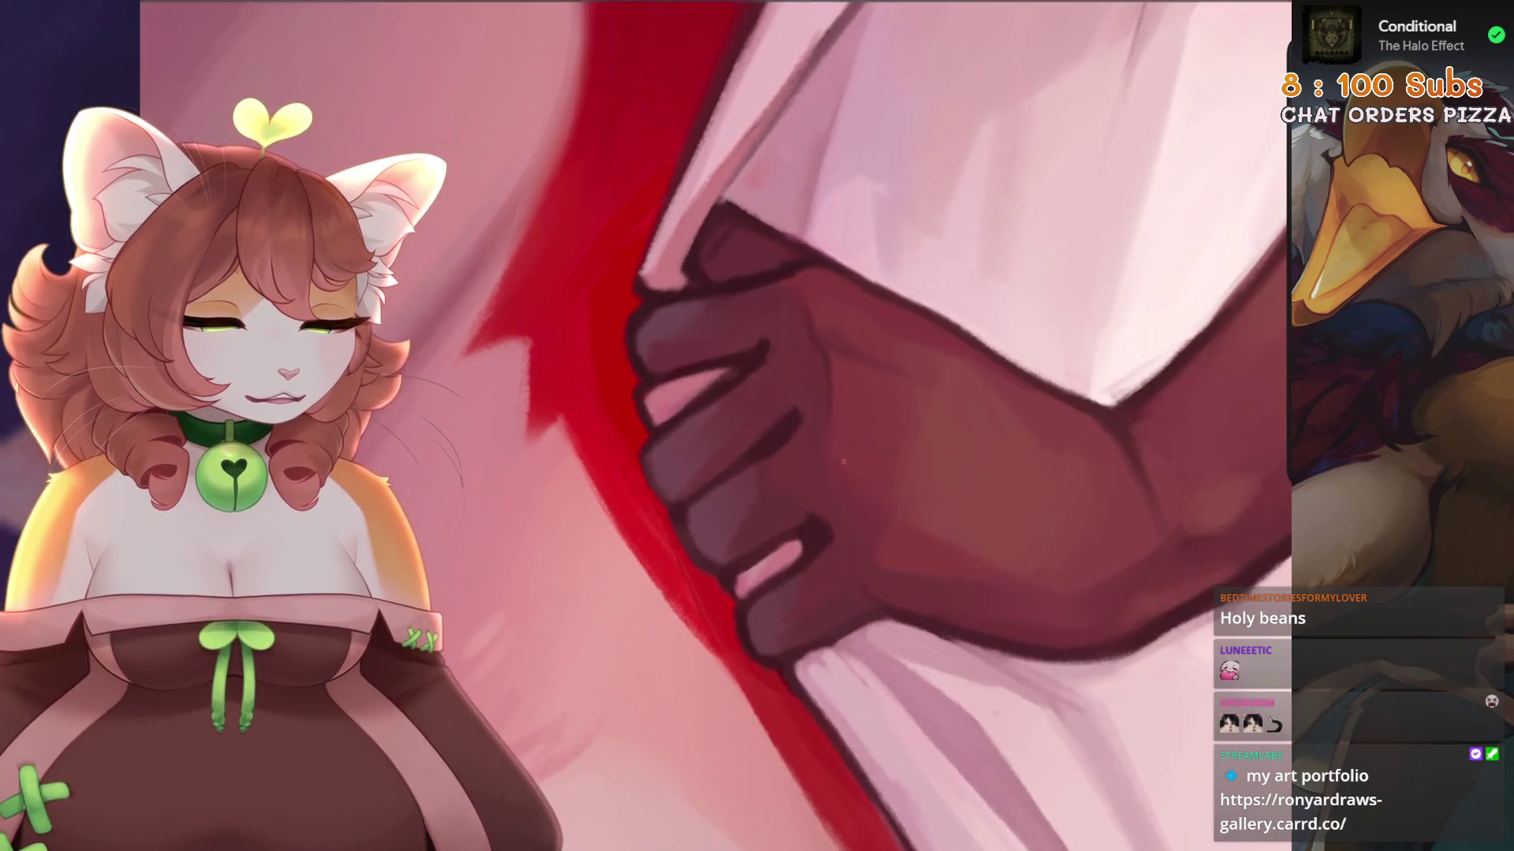
key(Delete)
key(Delete)
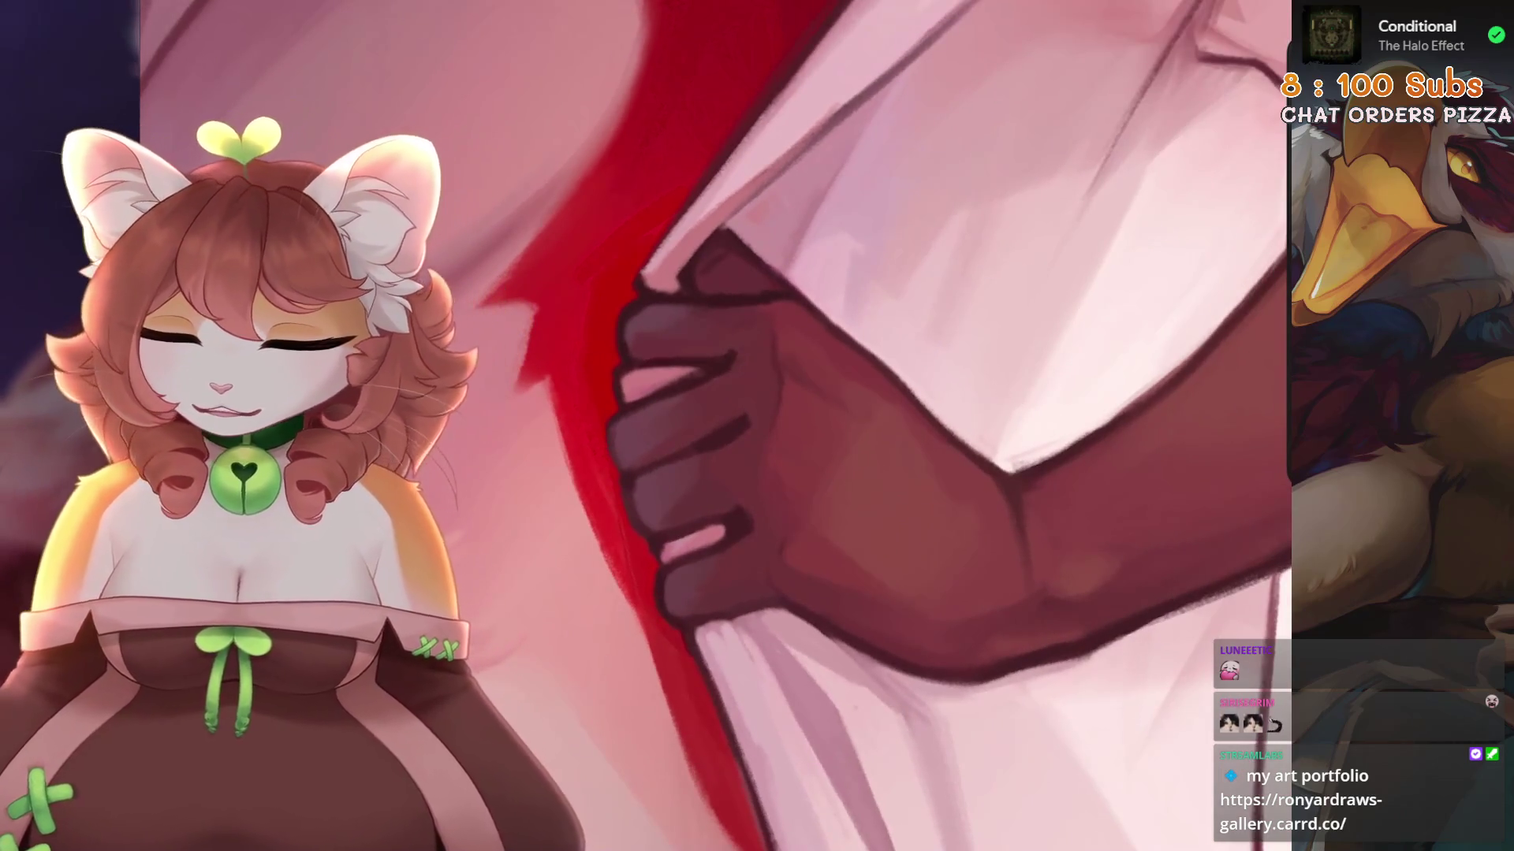
key(minus)
key(minus)
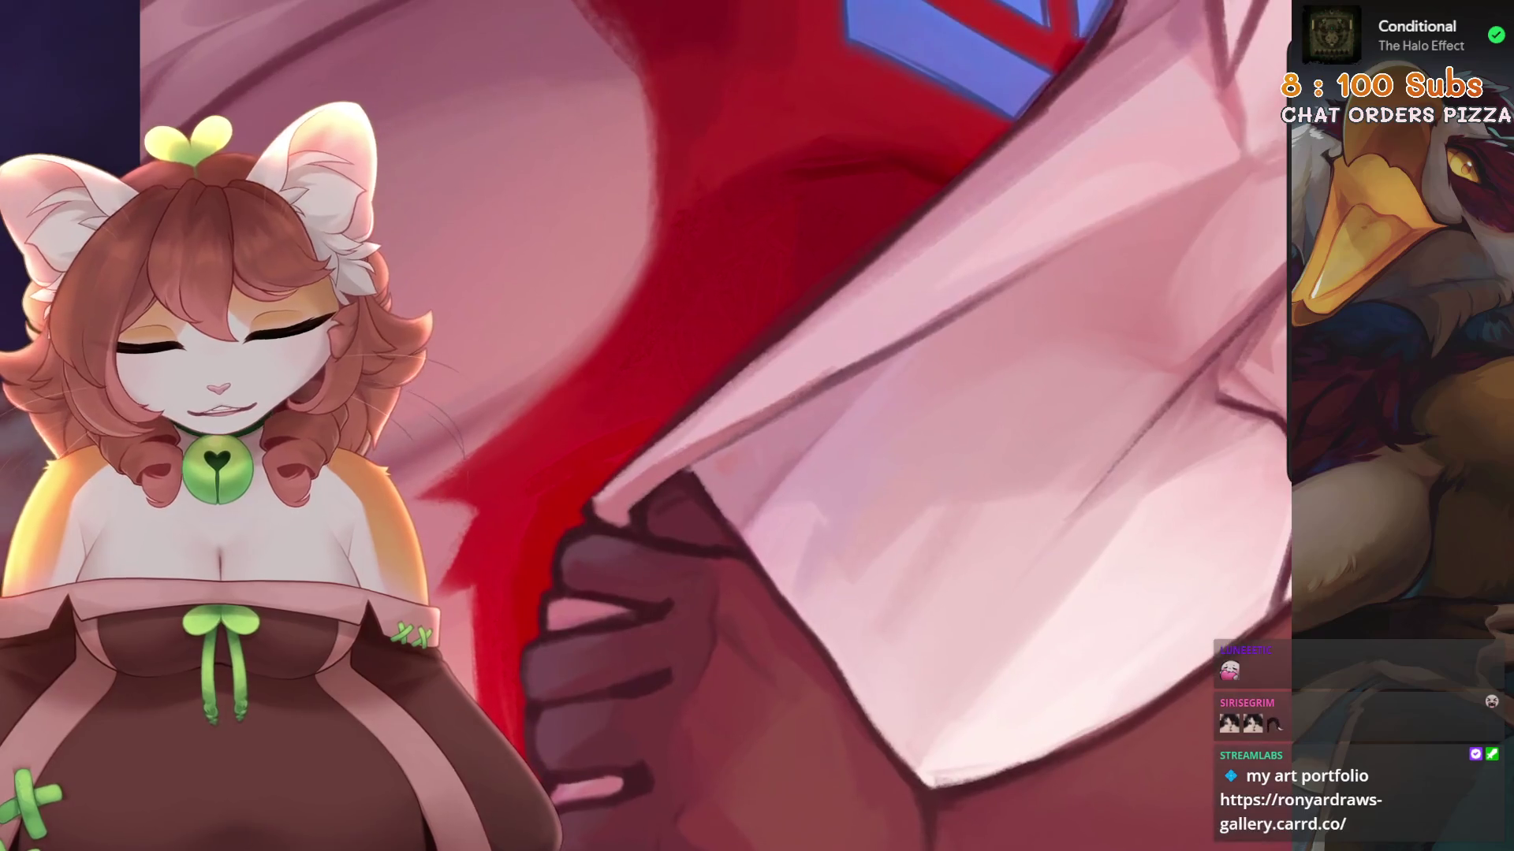
Undo stray strokes on the hand and upper fabric edge.
key(ctrl+z)
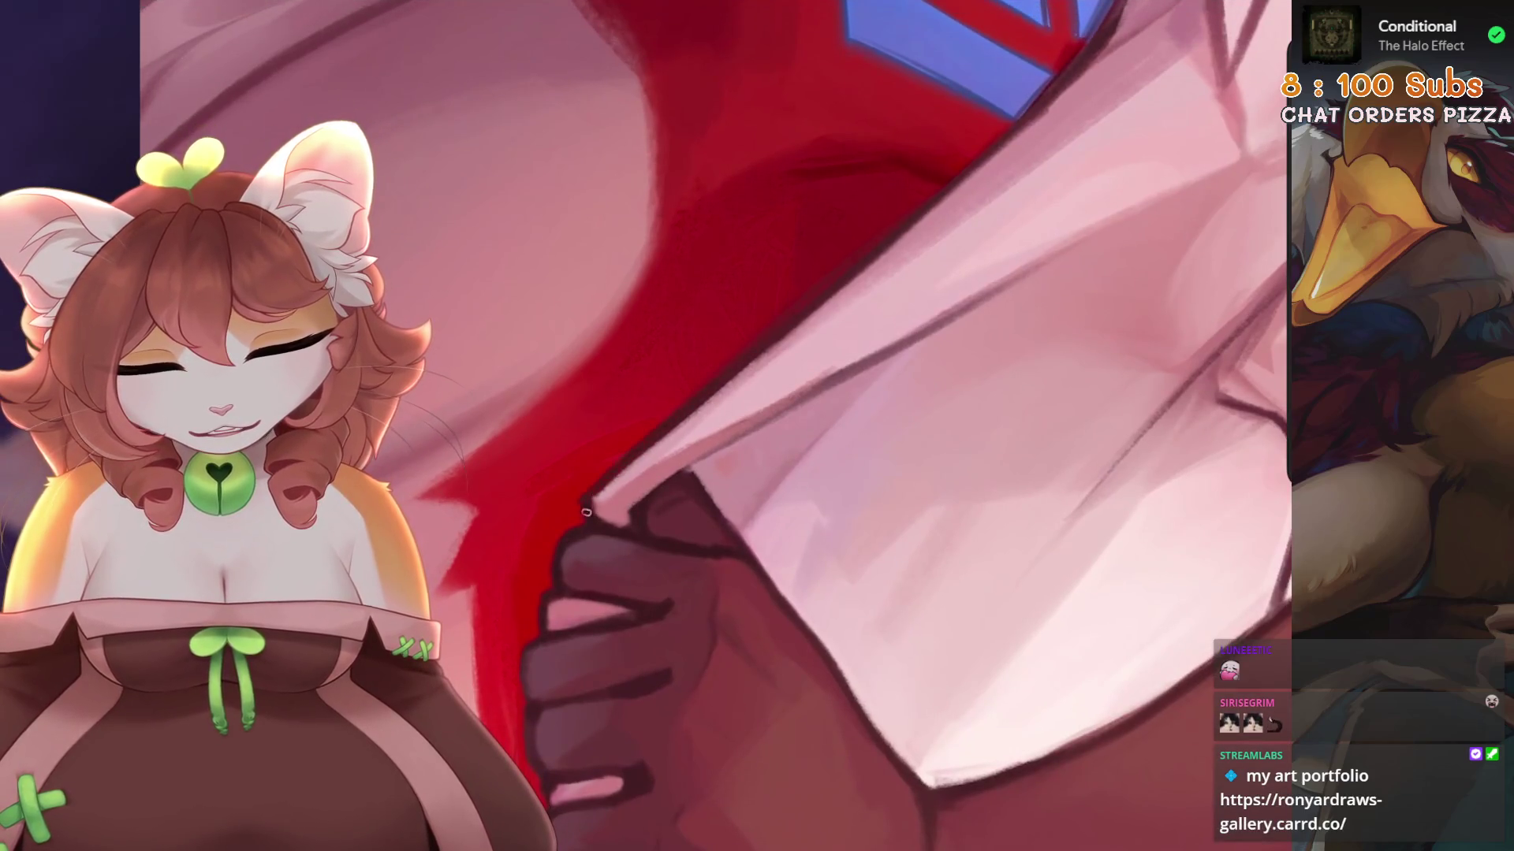
key(ctrl+z)
key(ctrl+z)
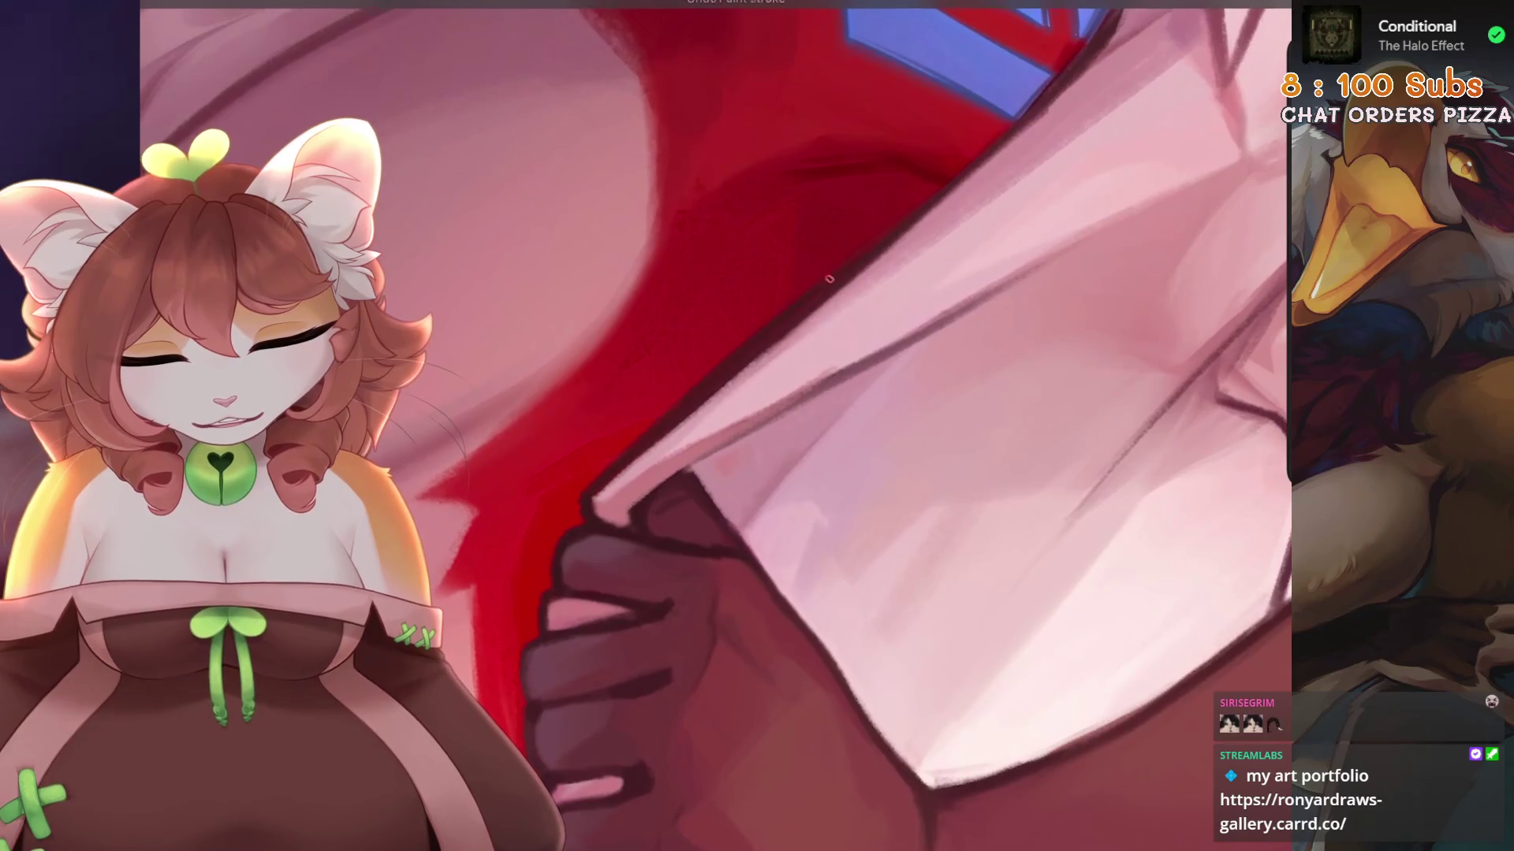
scroll(716, 425, up, 2)
key(ctrl+z)
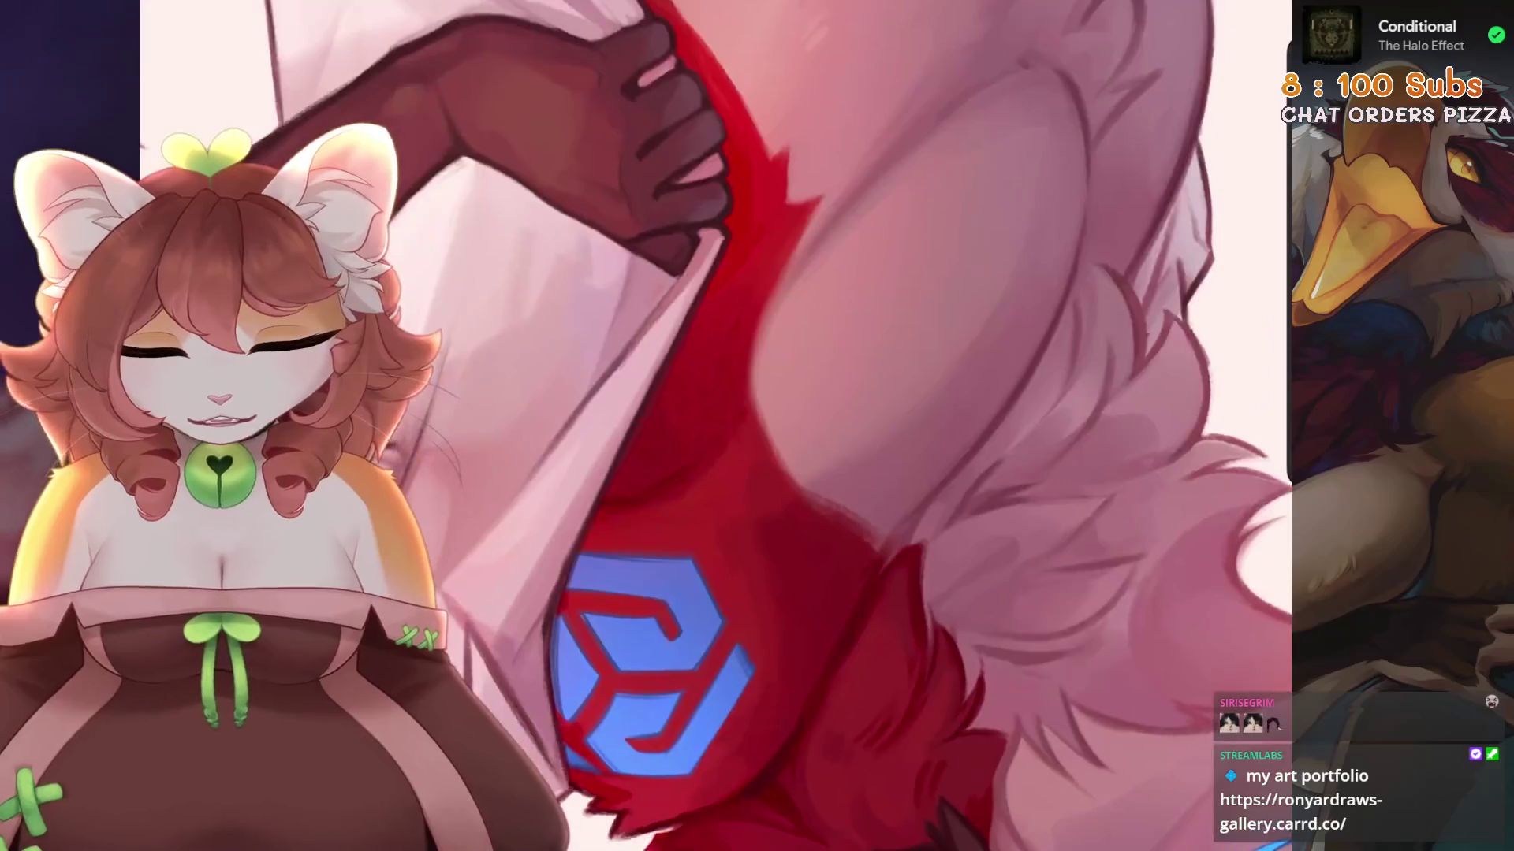
key(ctrl+z)
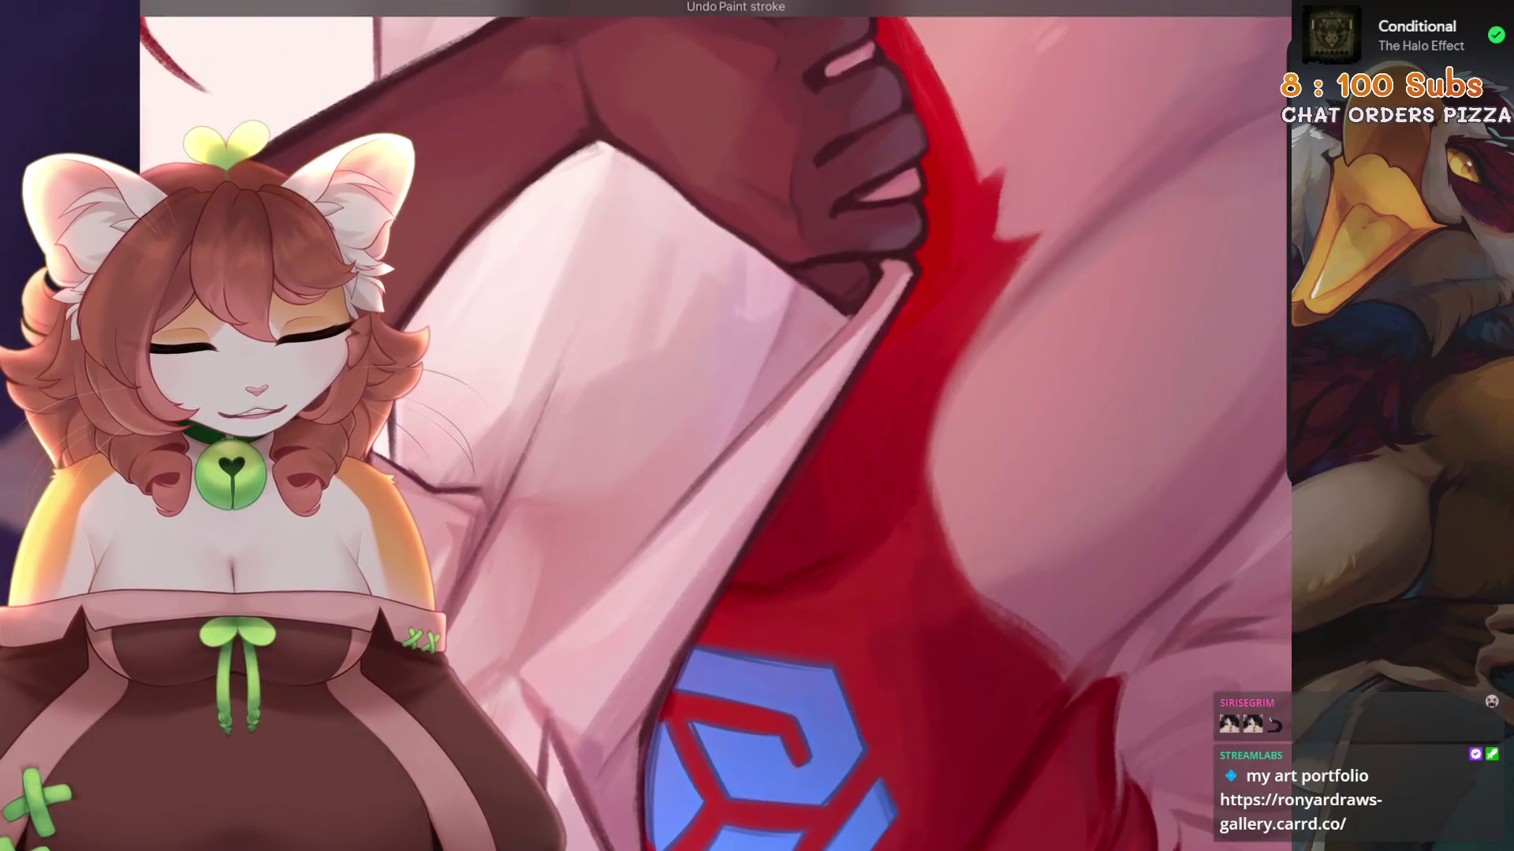
scroll(710, 426, up, 1)
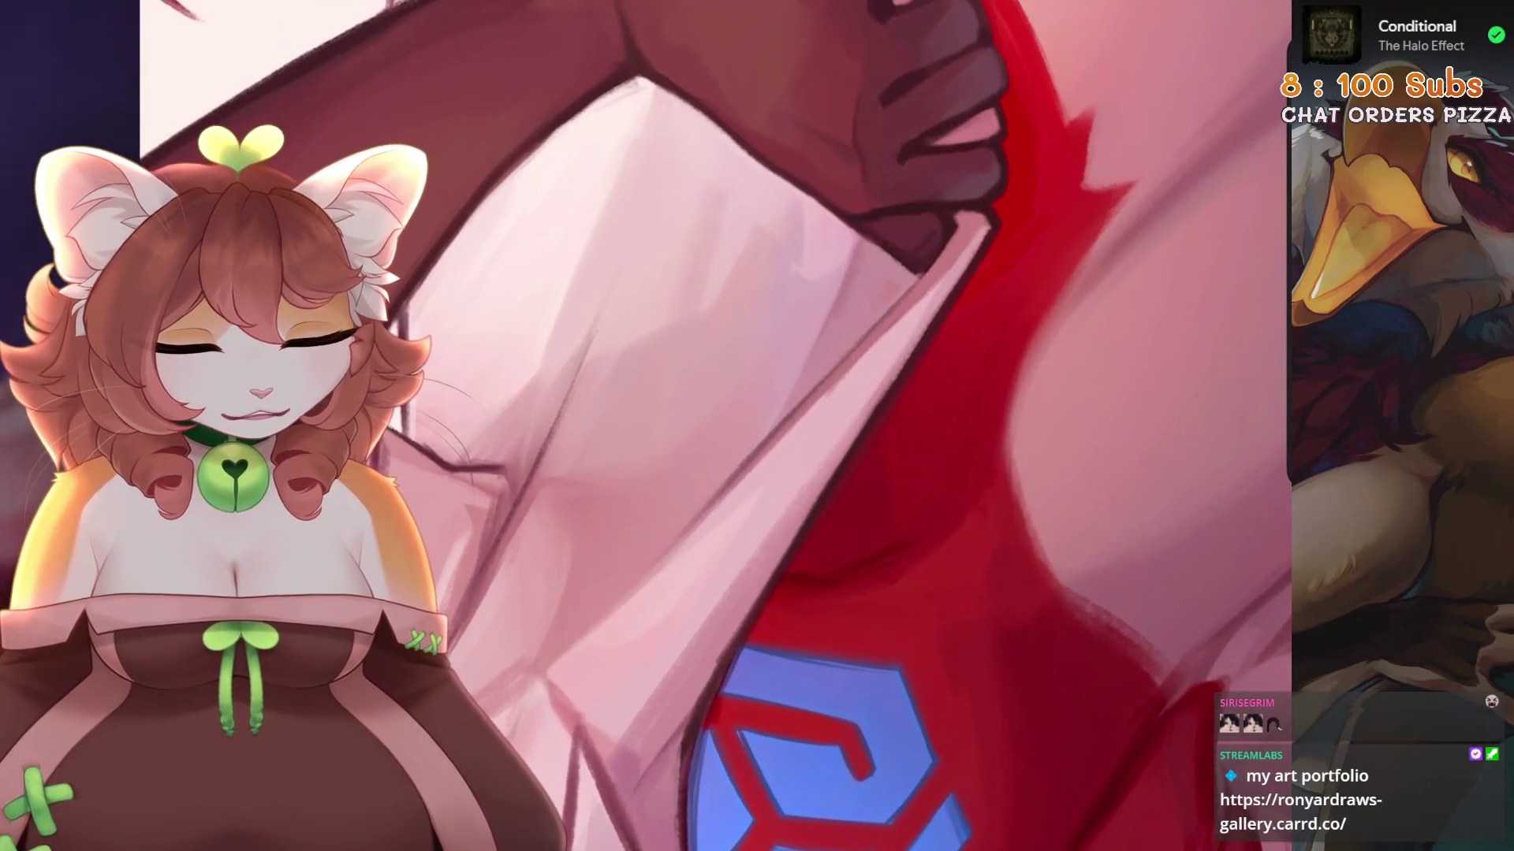
scroll(899, 226, up, 1)
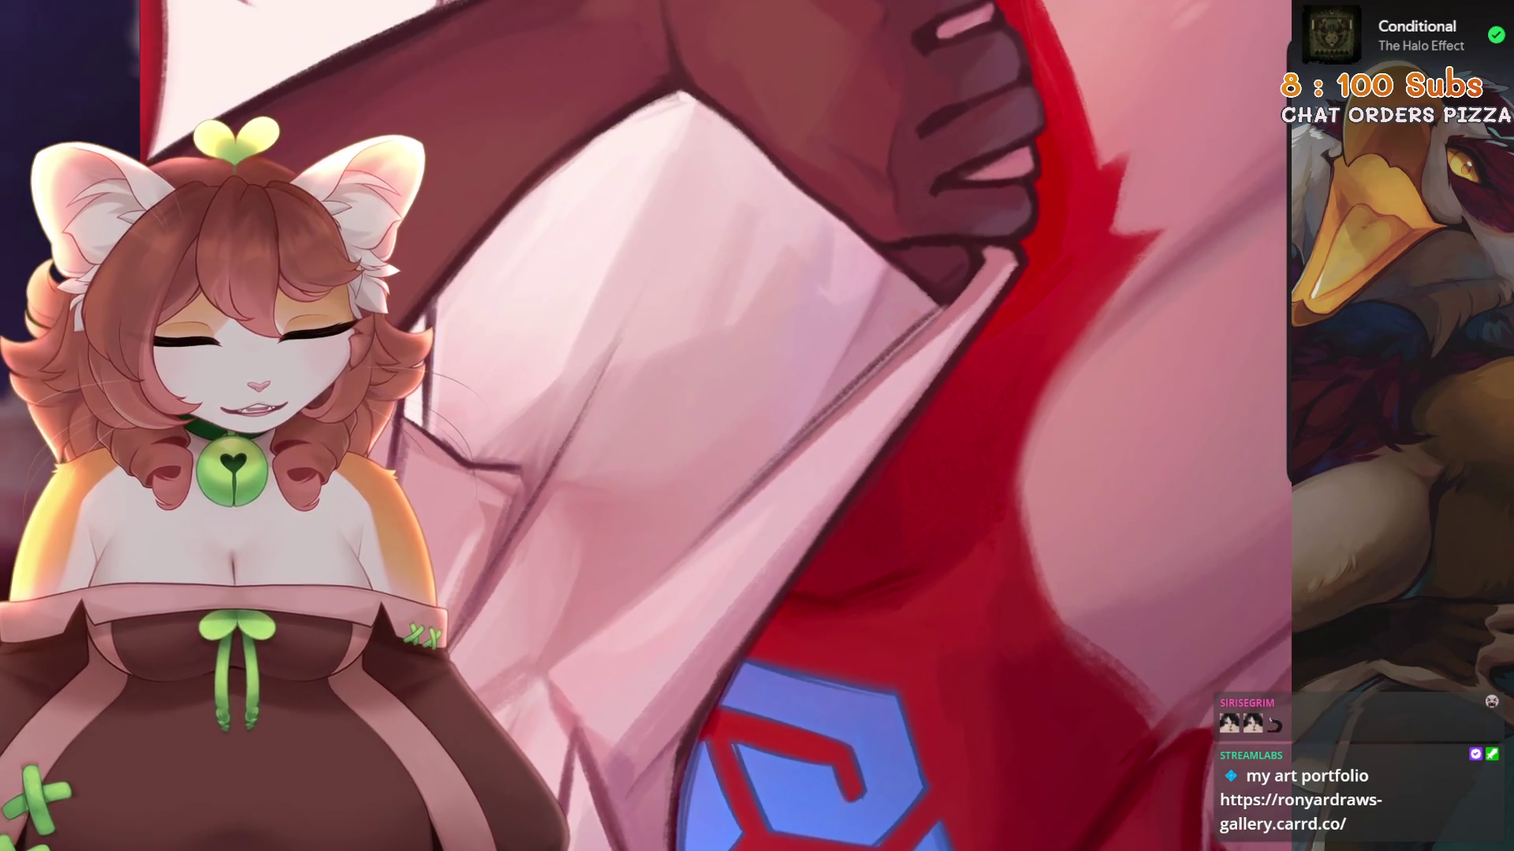
key(ctrl+z)
key(ctrl+z)
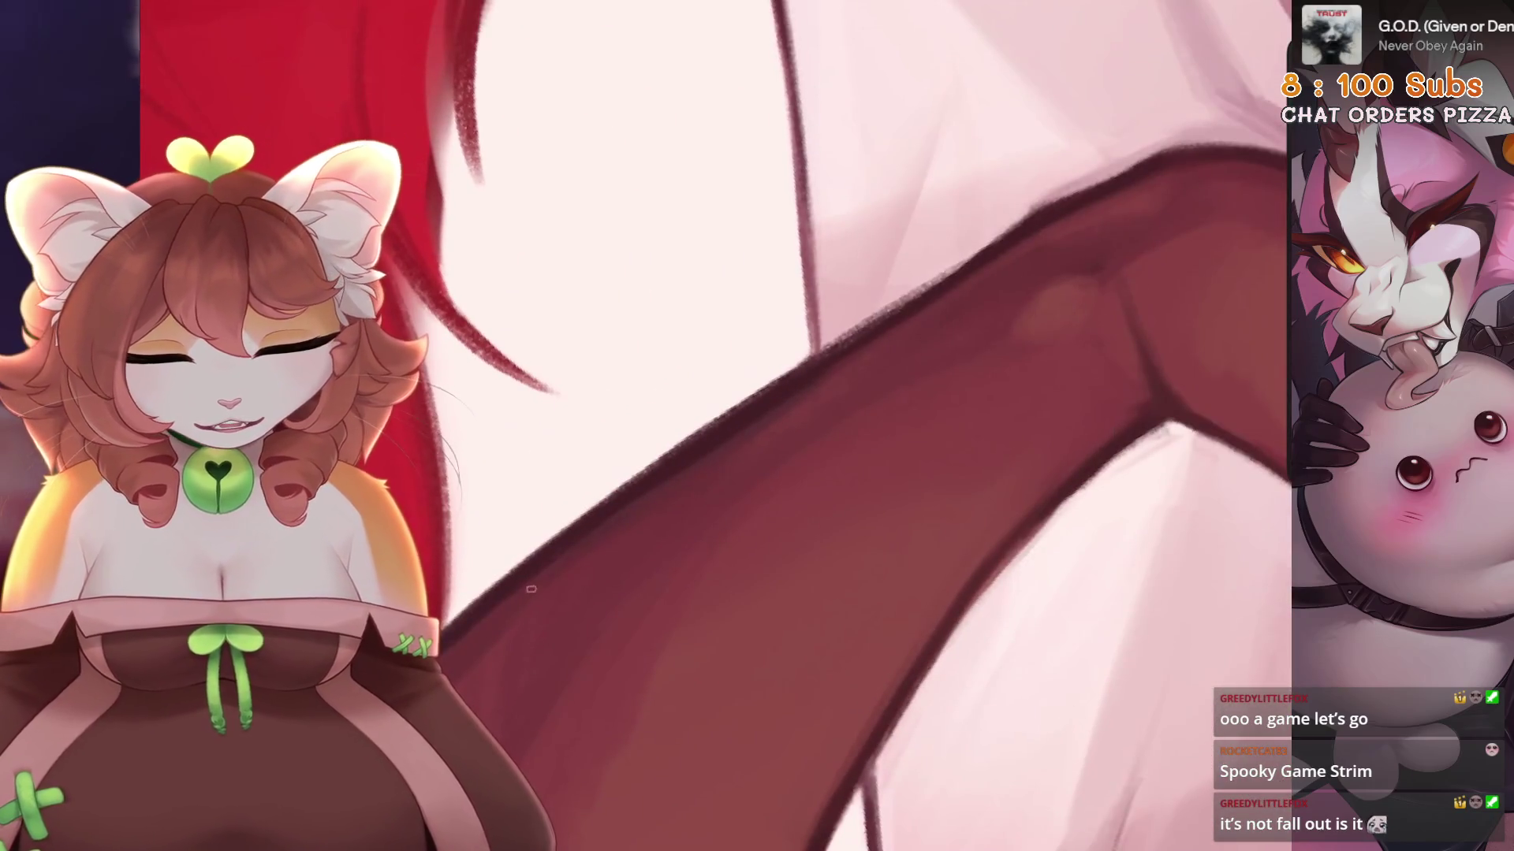
Undo the unwanted strokes on the dark forearm and shirt folds.
key(ctrl+z)
key(ctrl+z)
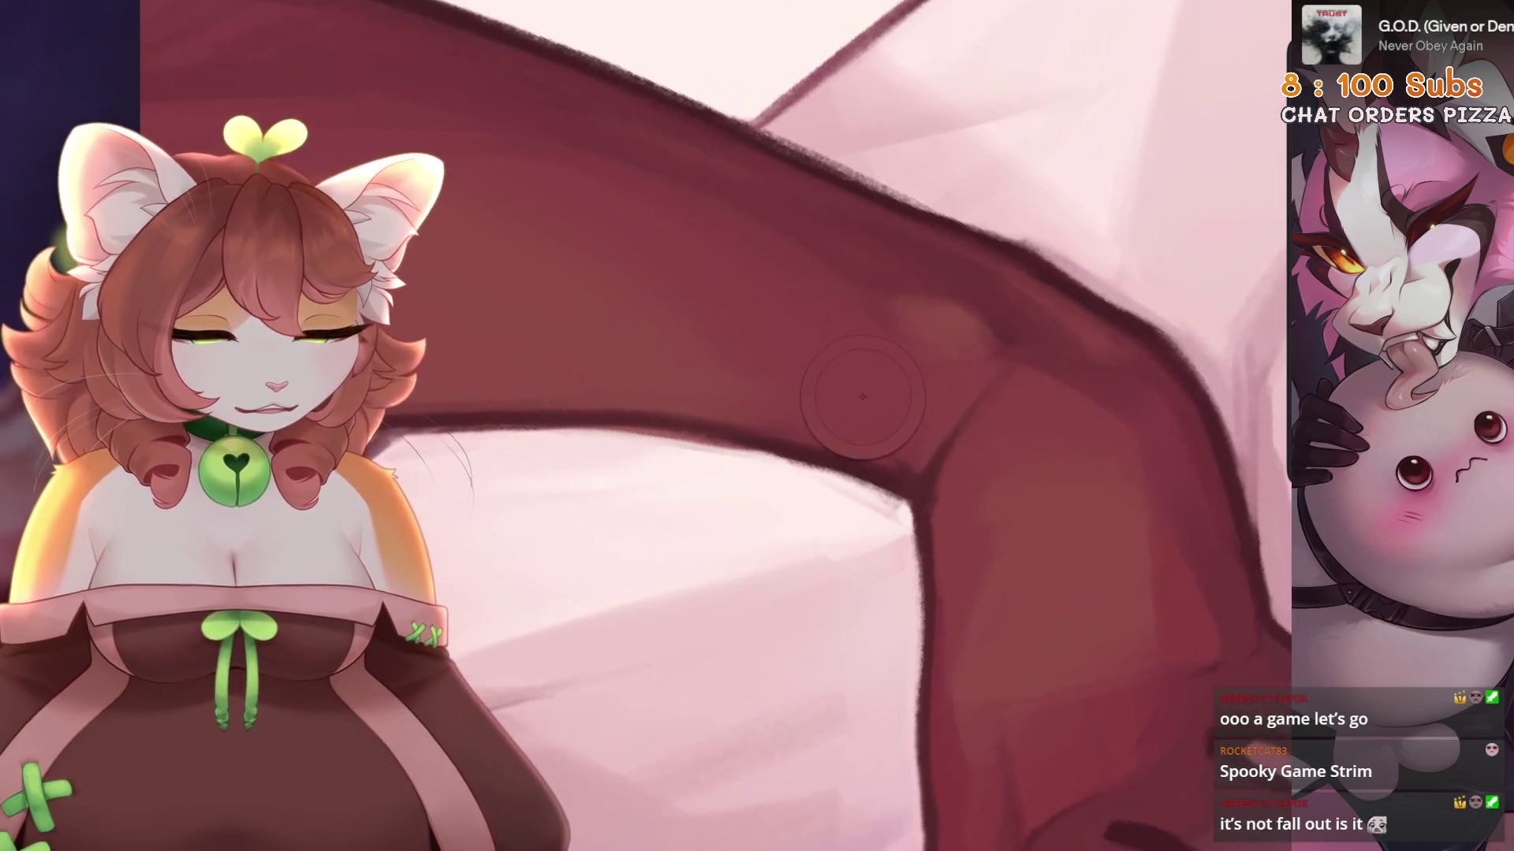
key(ctrl+z)
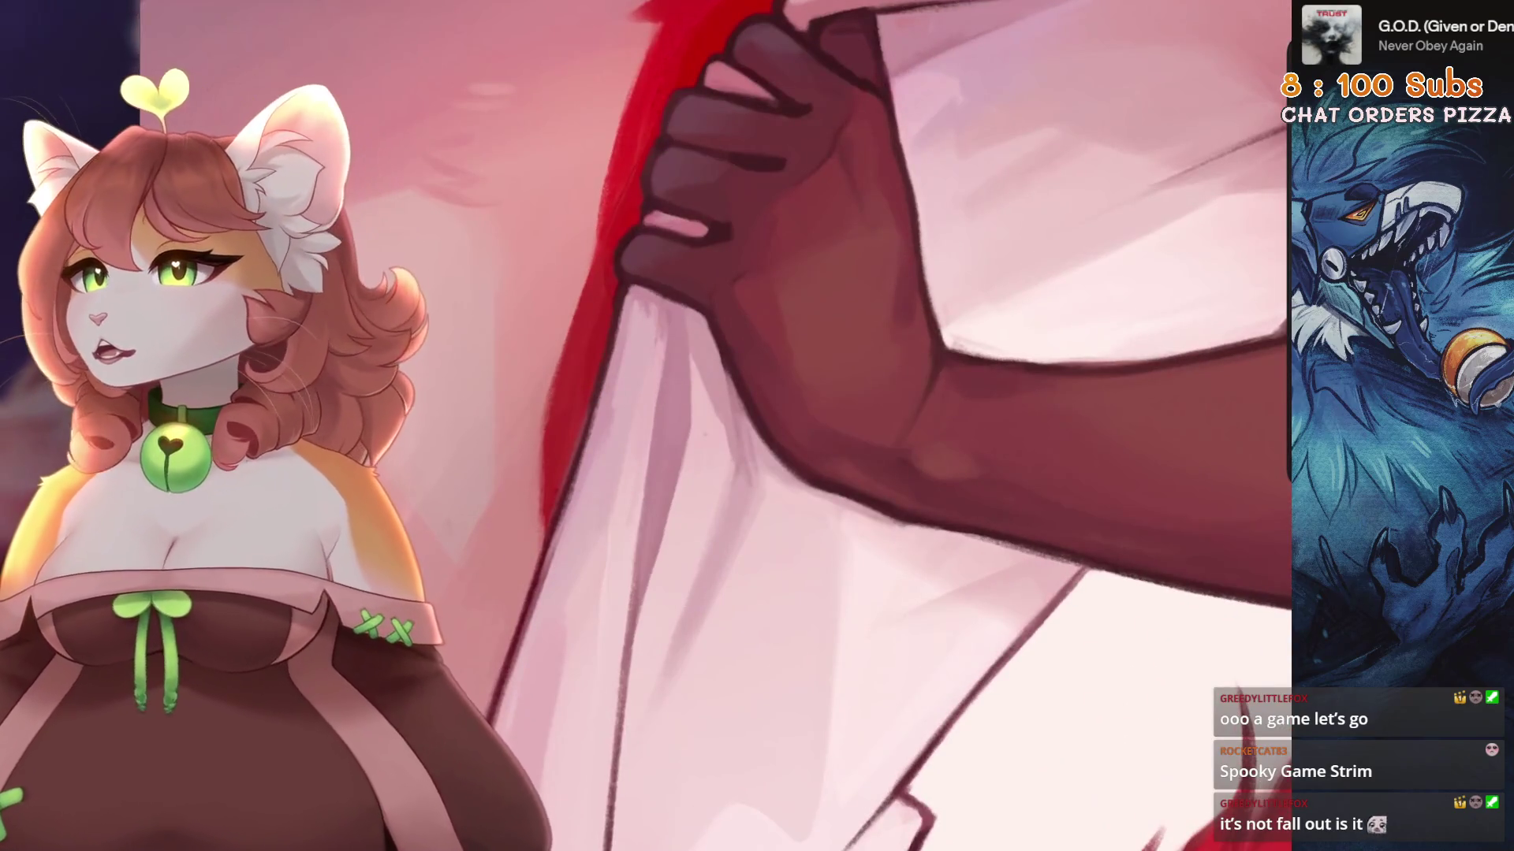
key(ctrl+z)
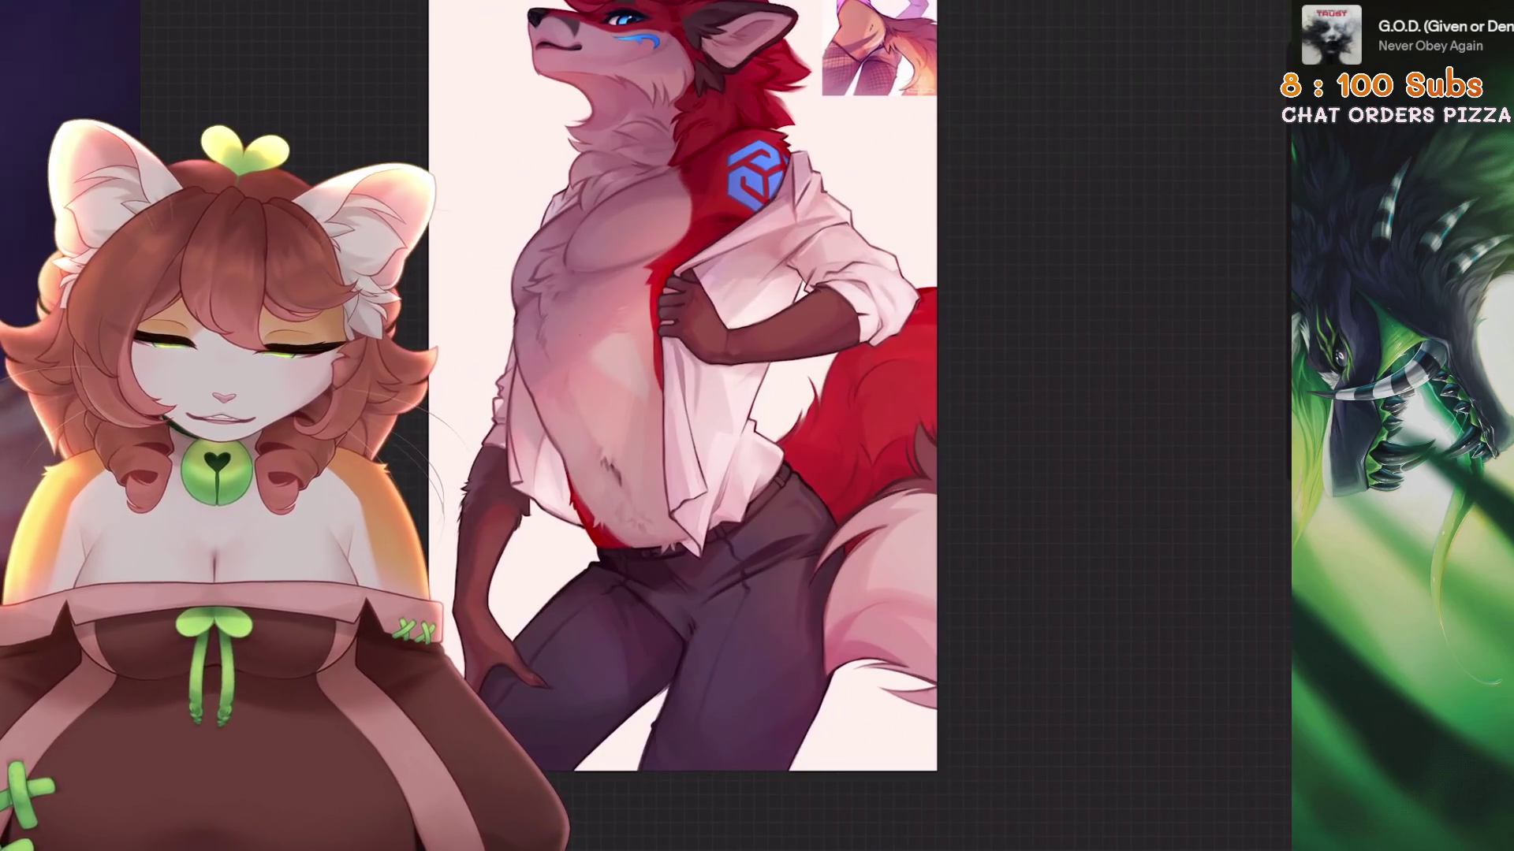
Undo two stray strokes on the shirt fabric near the hand.
scroll(678, 394, down, 2)
scroll(646, 394, up, 5)
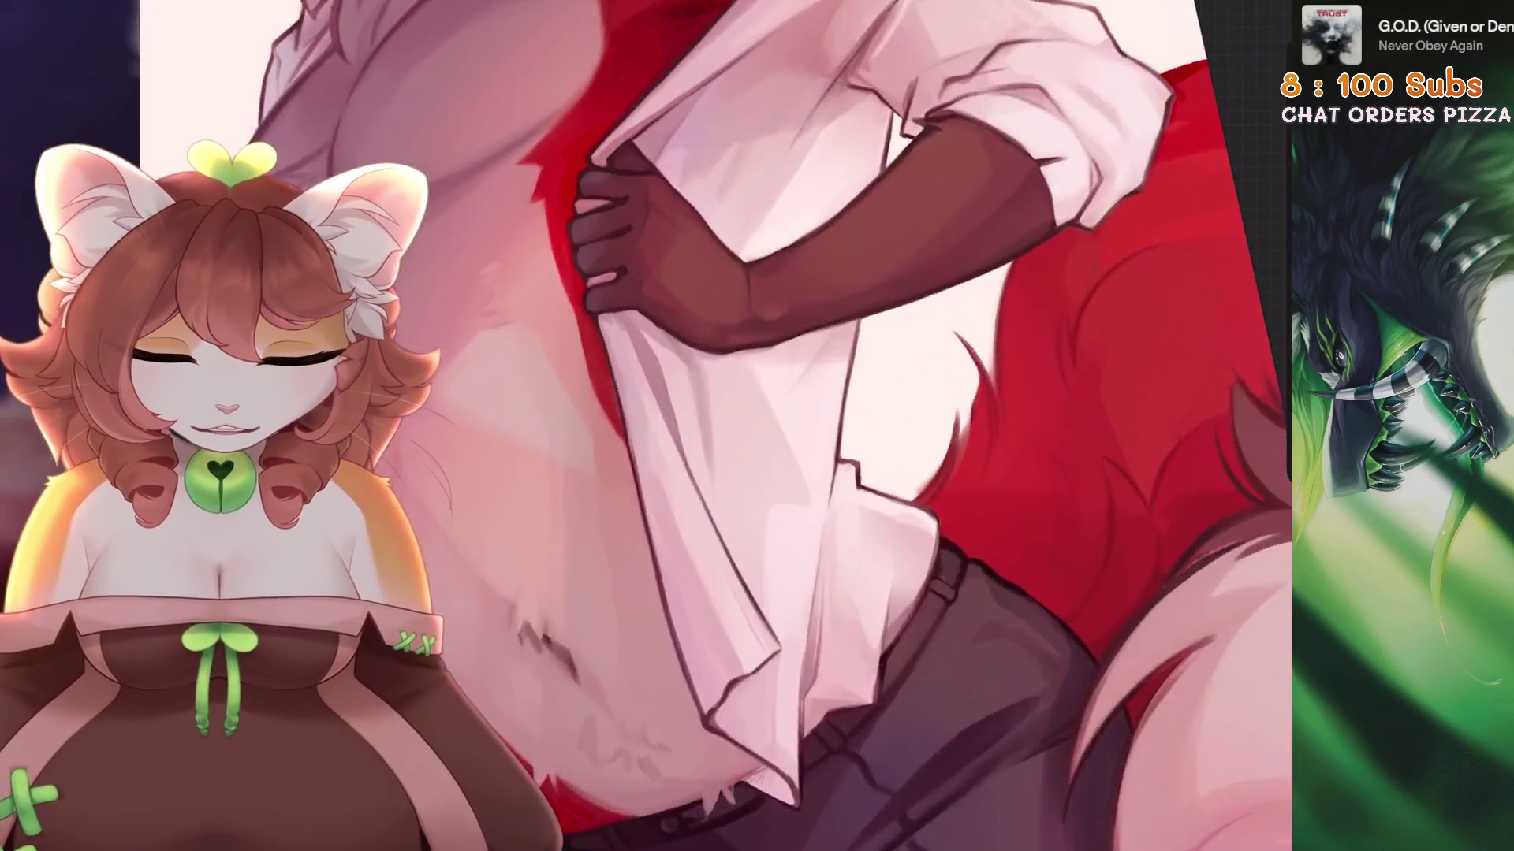
scroll(709, 395, up, 2)
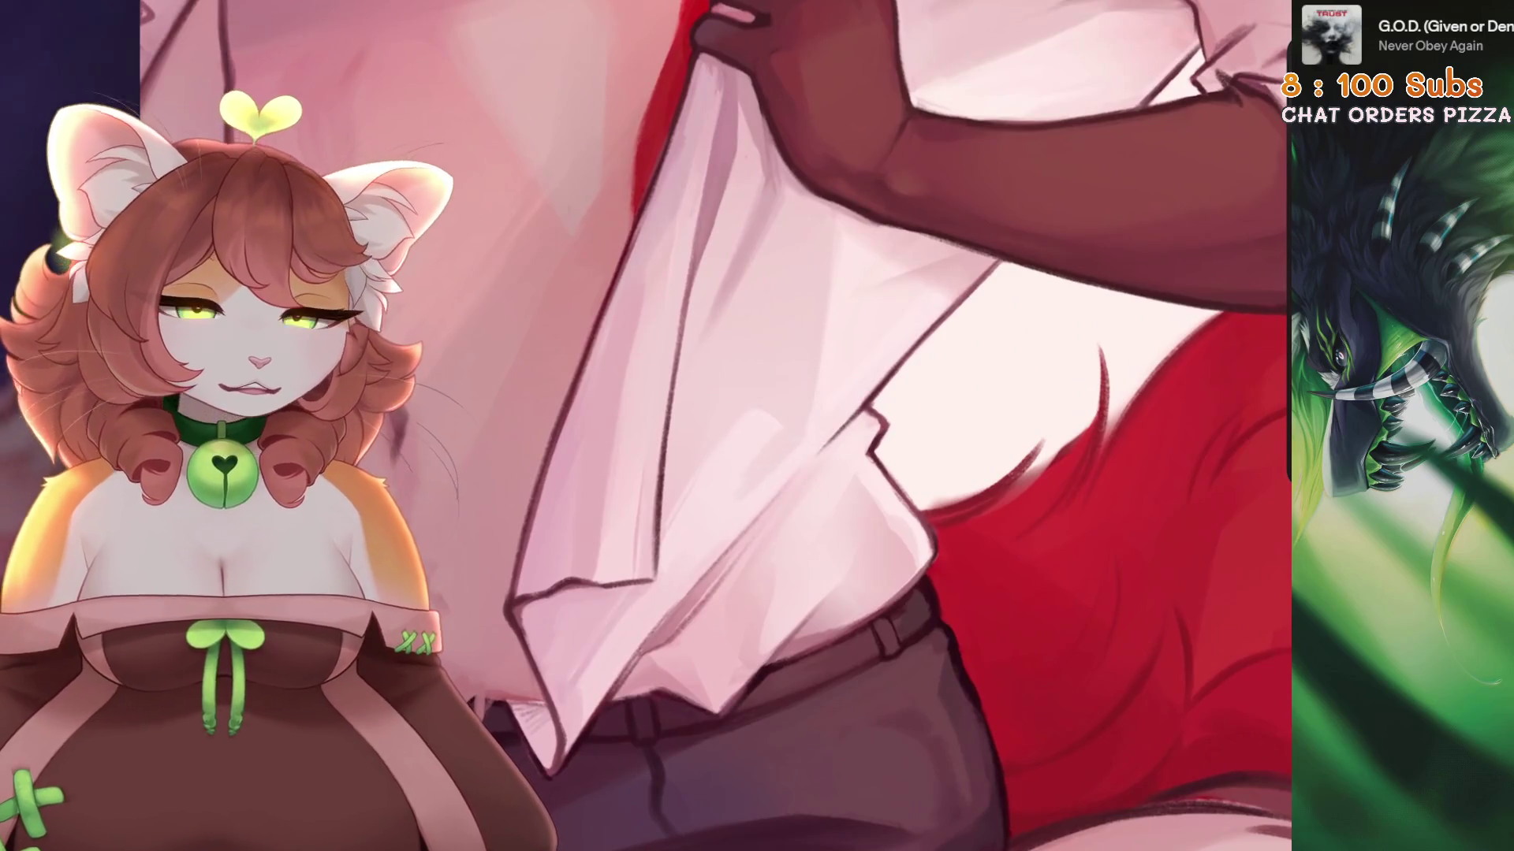
key(ctrl+z)
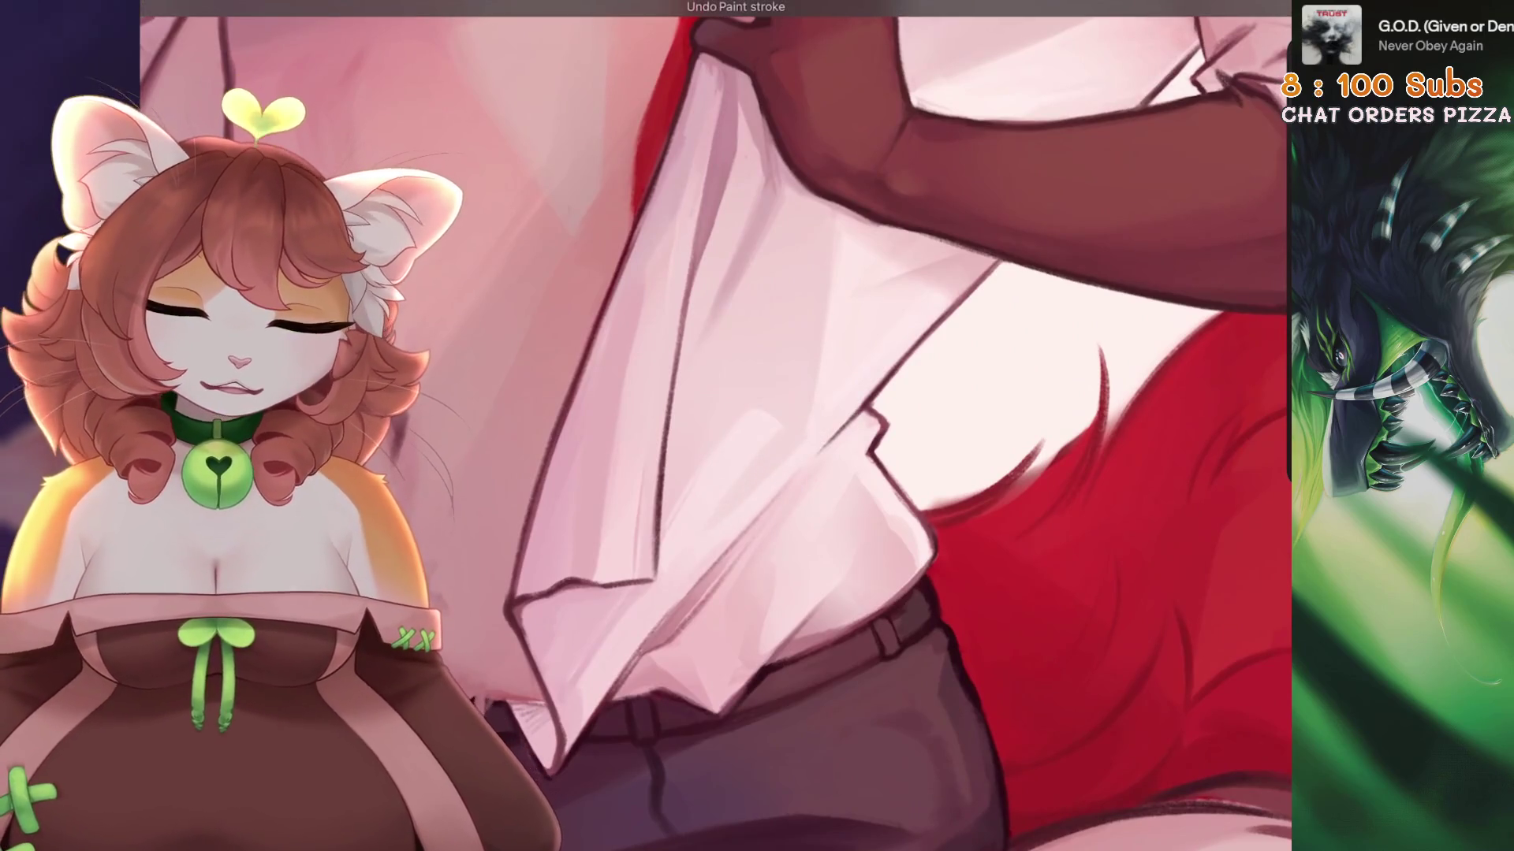
key(ctrl+z)
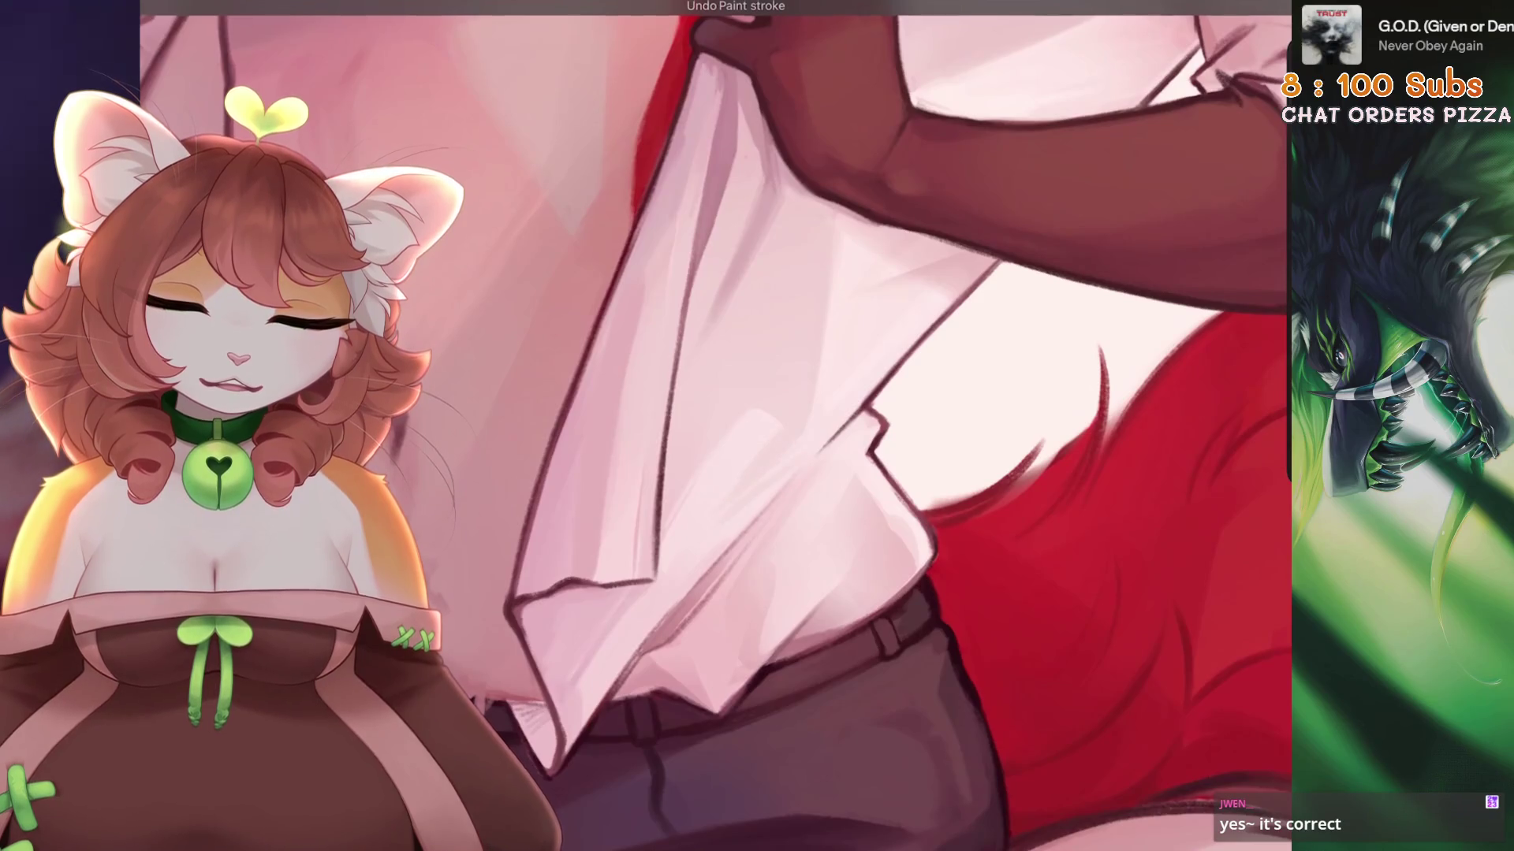
Zoom around the bunched fabric and discard another paint stroke.
scroll(709, 426, down, 5)
scroll(703, 530, up, 5)
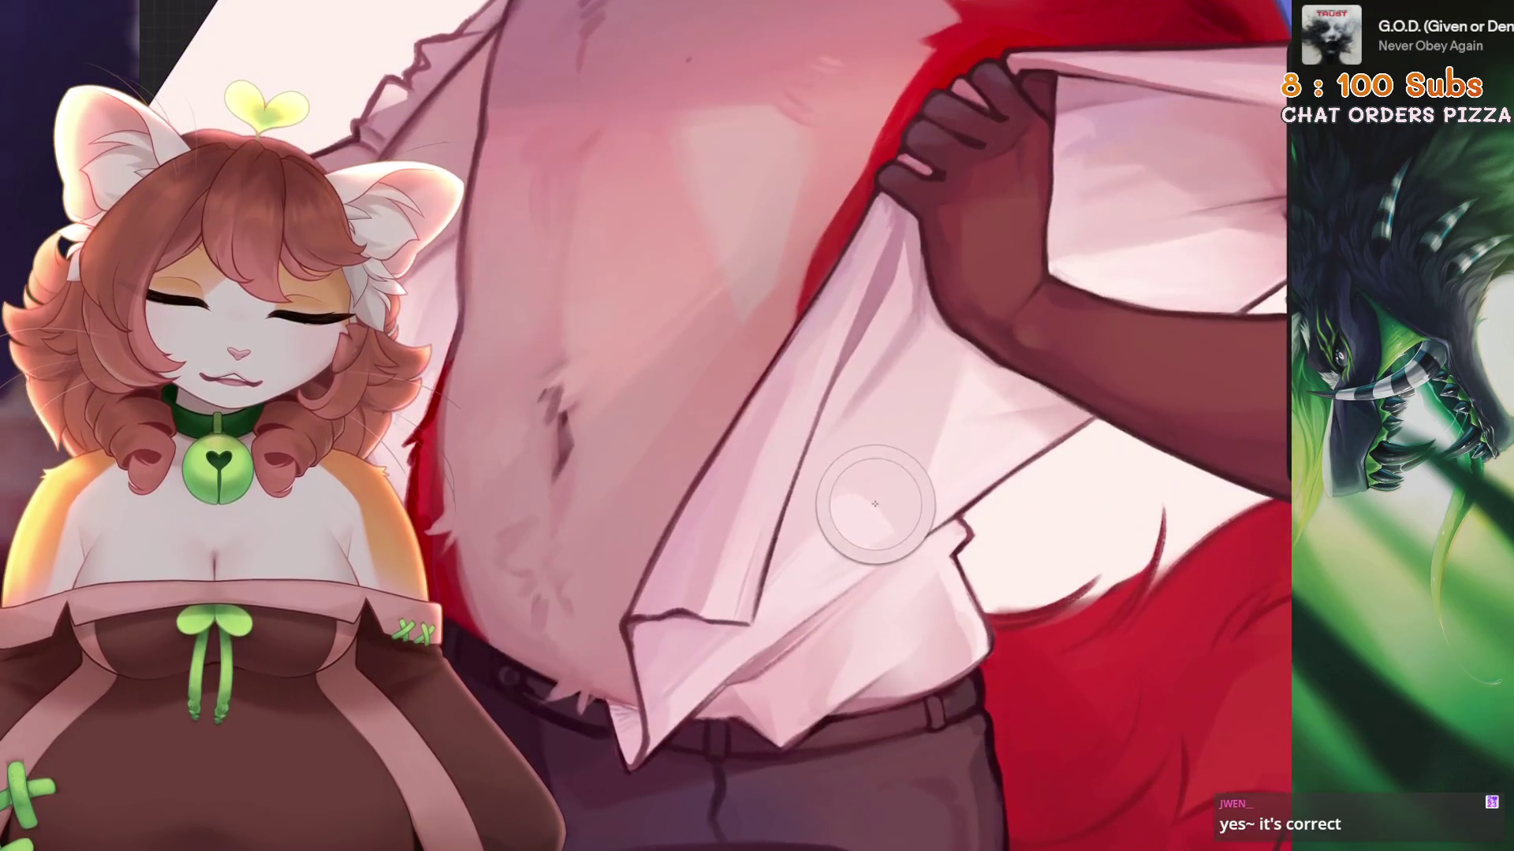
scroll(855, 544, up, 1)
scroll(851, 433, down, 1)
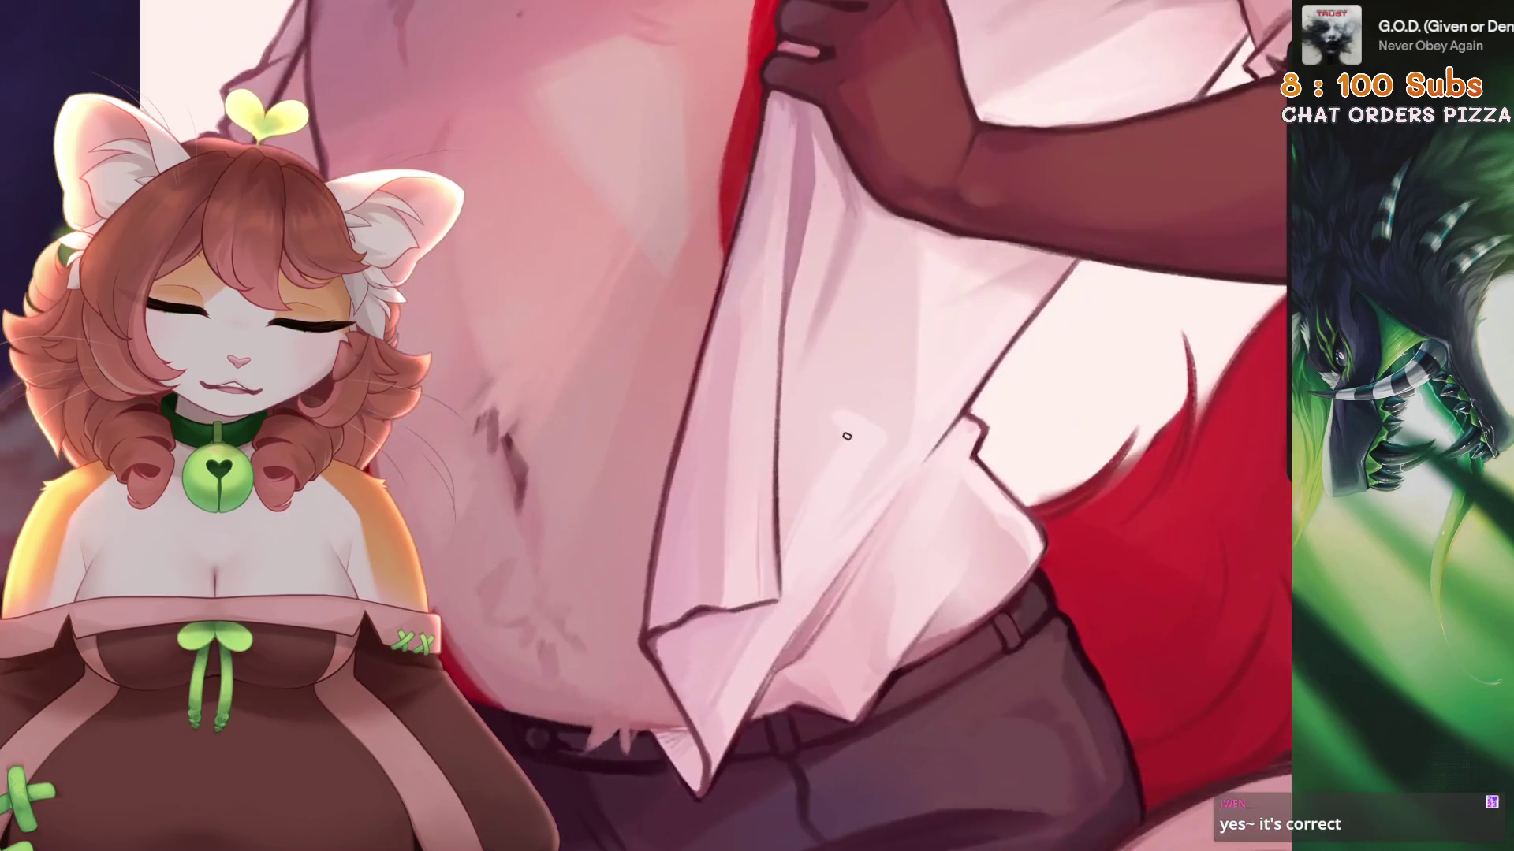
scroll(812, 473, down, 2)
scroll(710, 426, down, 1)
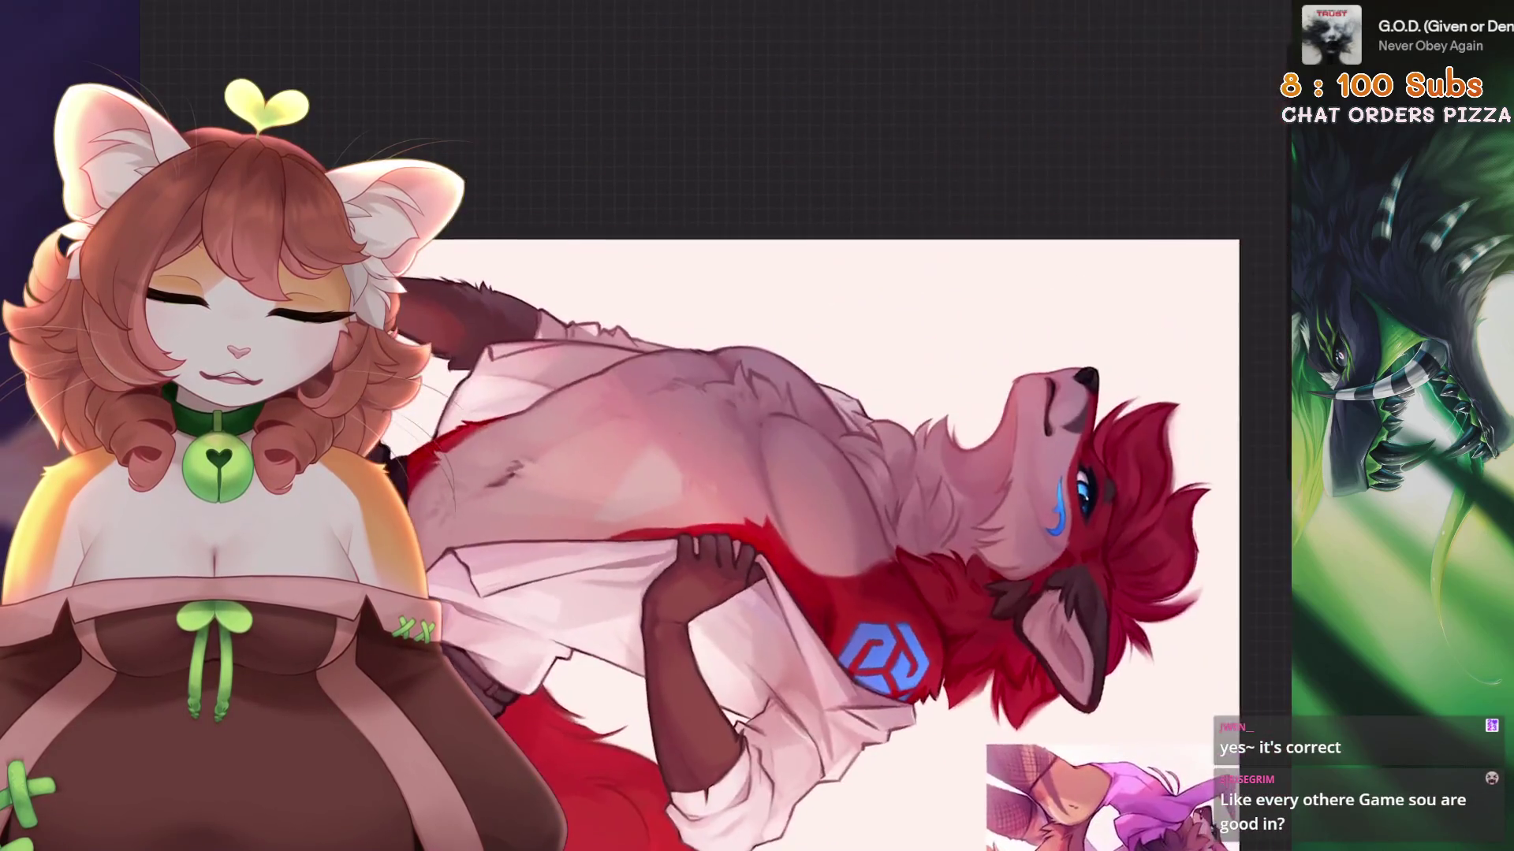
scroll(709, 426, up, 5)
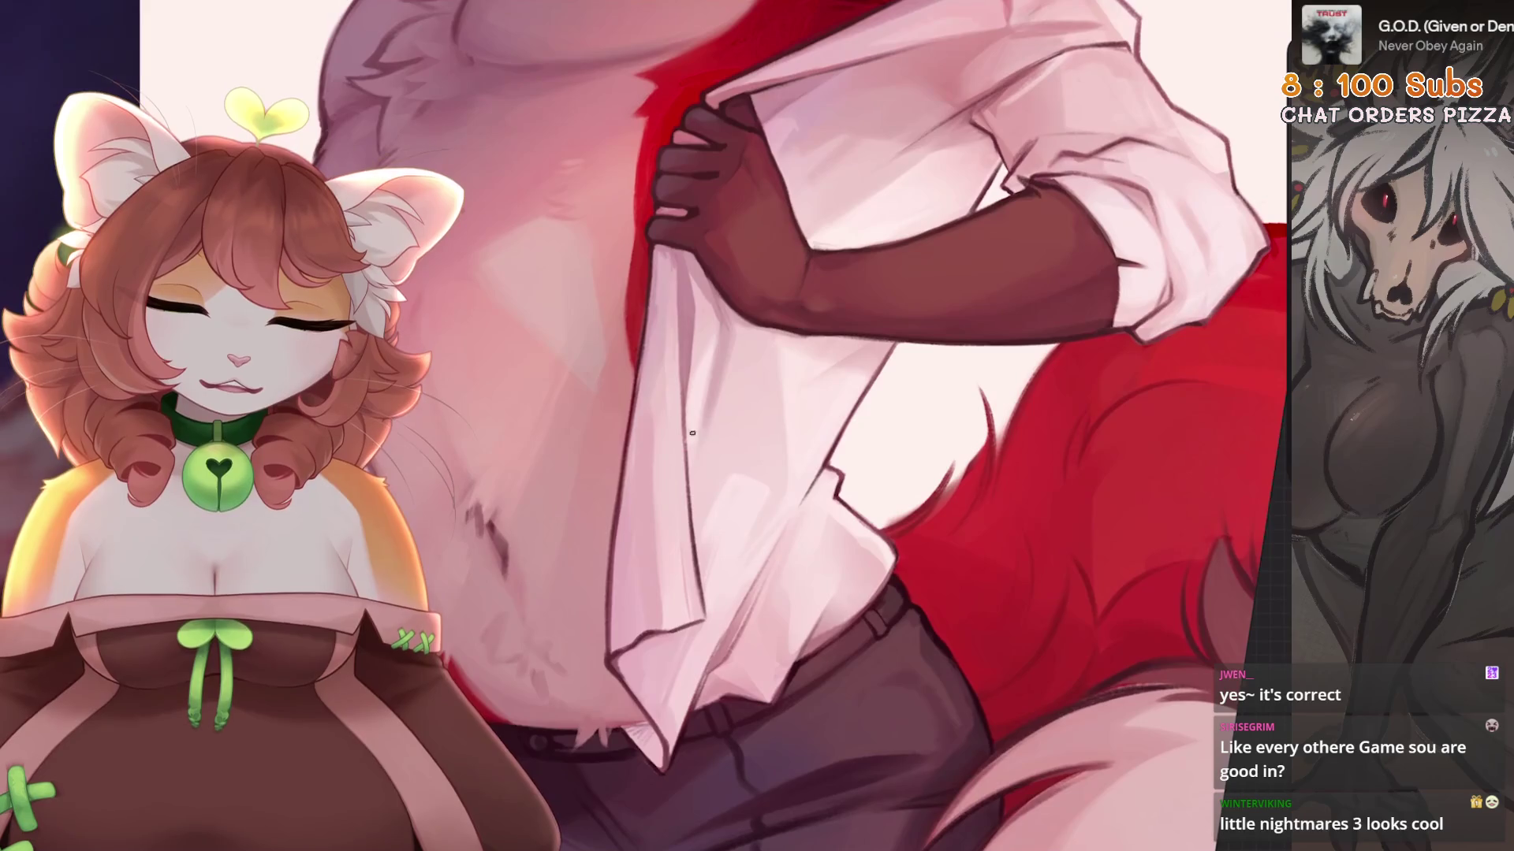
scroll(695, 404, down, 3)
key(ctrl+z)
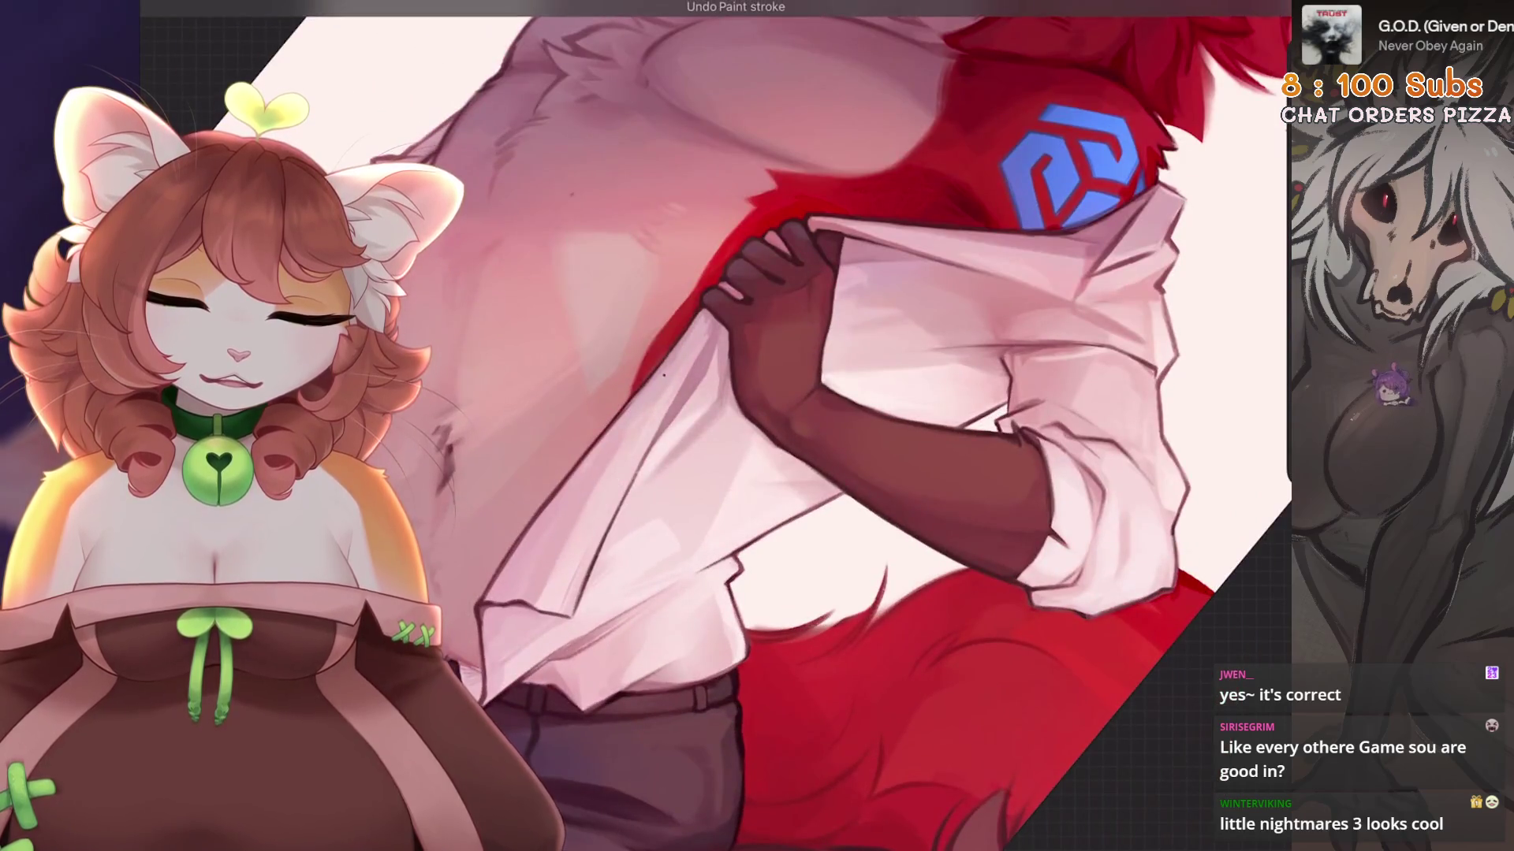
Sample the shirt fabric colour and undo the last fold stroke.
scroll(663, 375, down, 3)
scroll(565, 547, up, 5)
alt+click(565, 547)
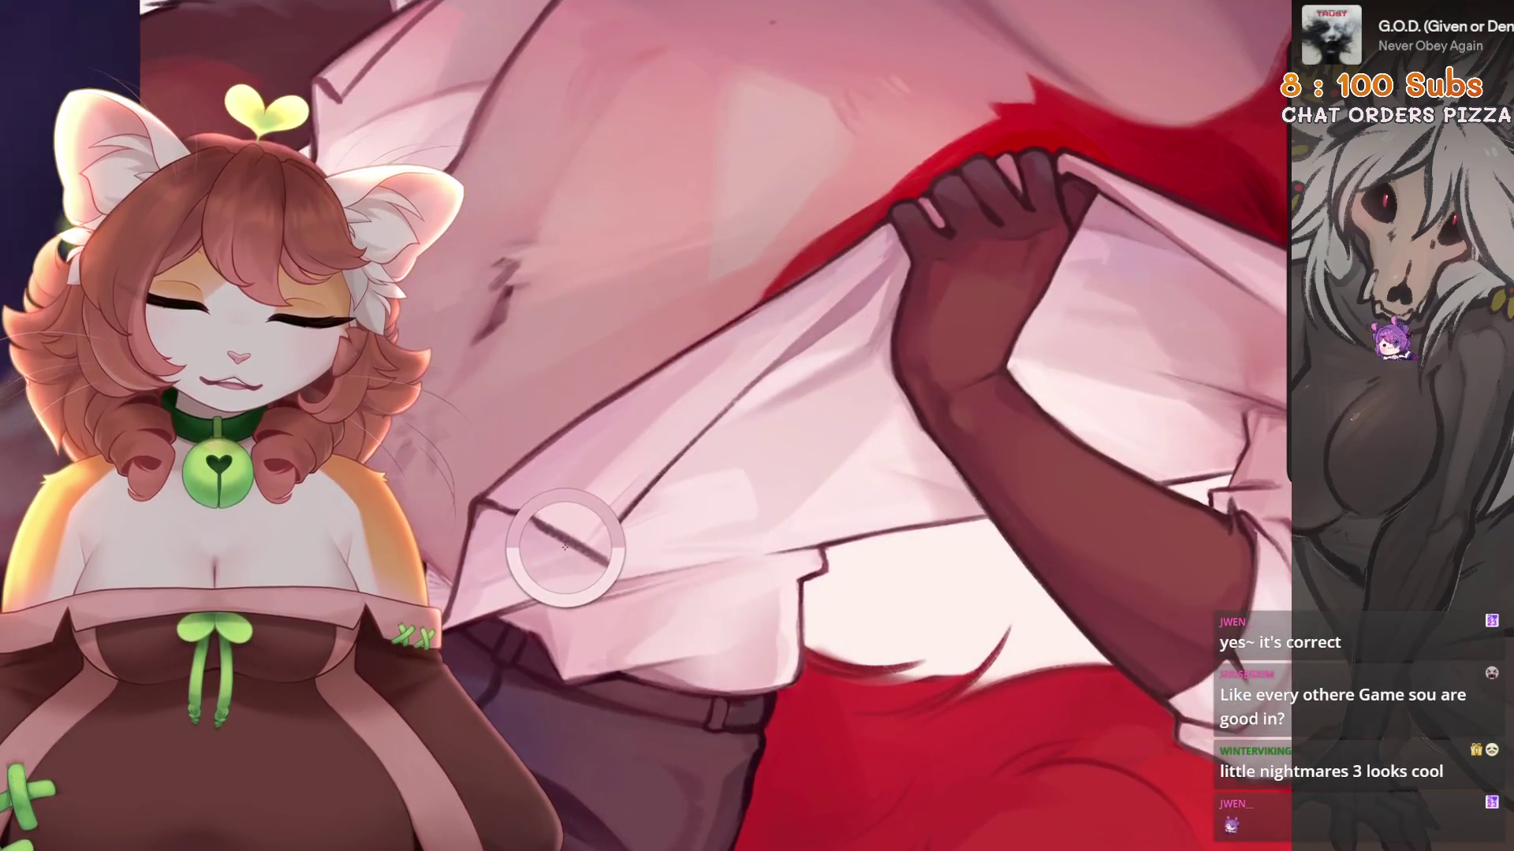
key(ctrl+z)
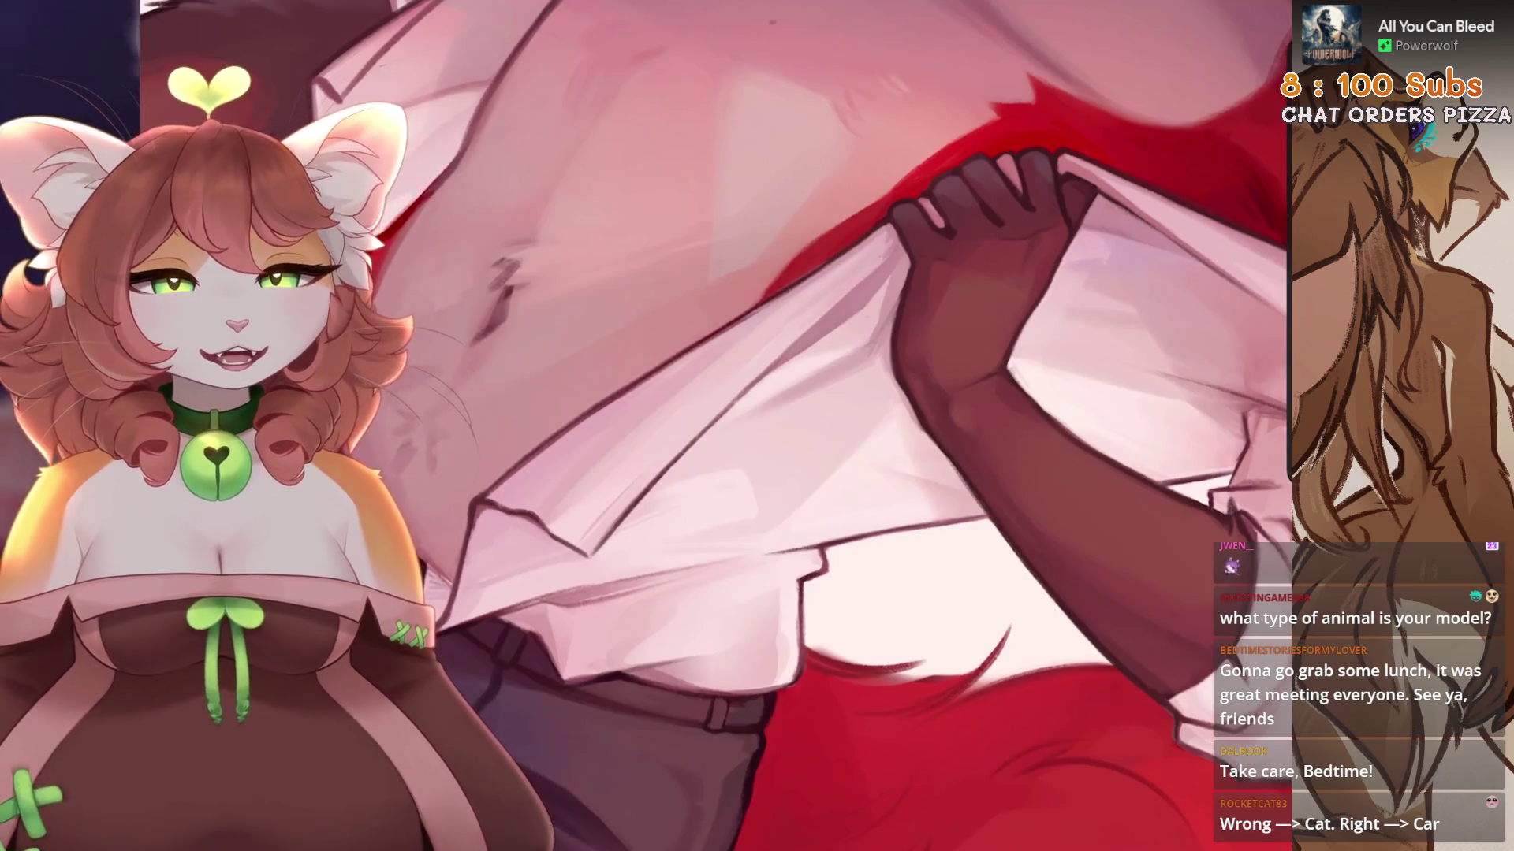
Undo a torso stroke and rotate the view onto the bare chest.
scroll(644, 436, down, 5)
scroll(645, 436, up, 5)
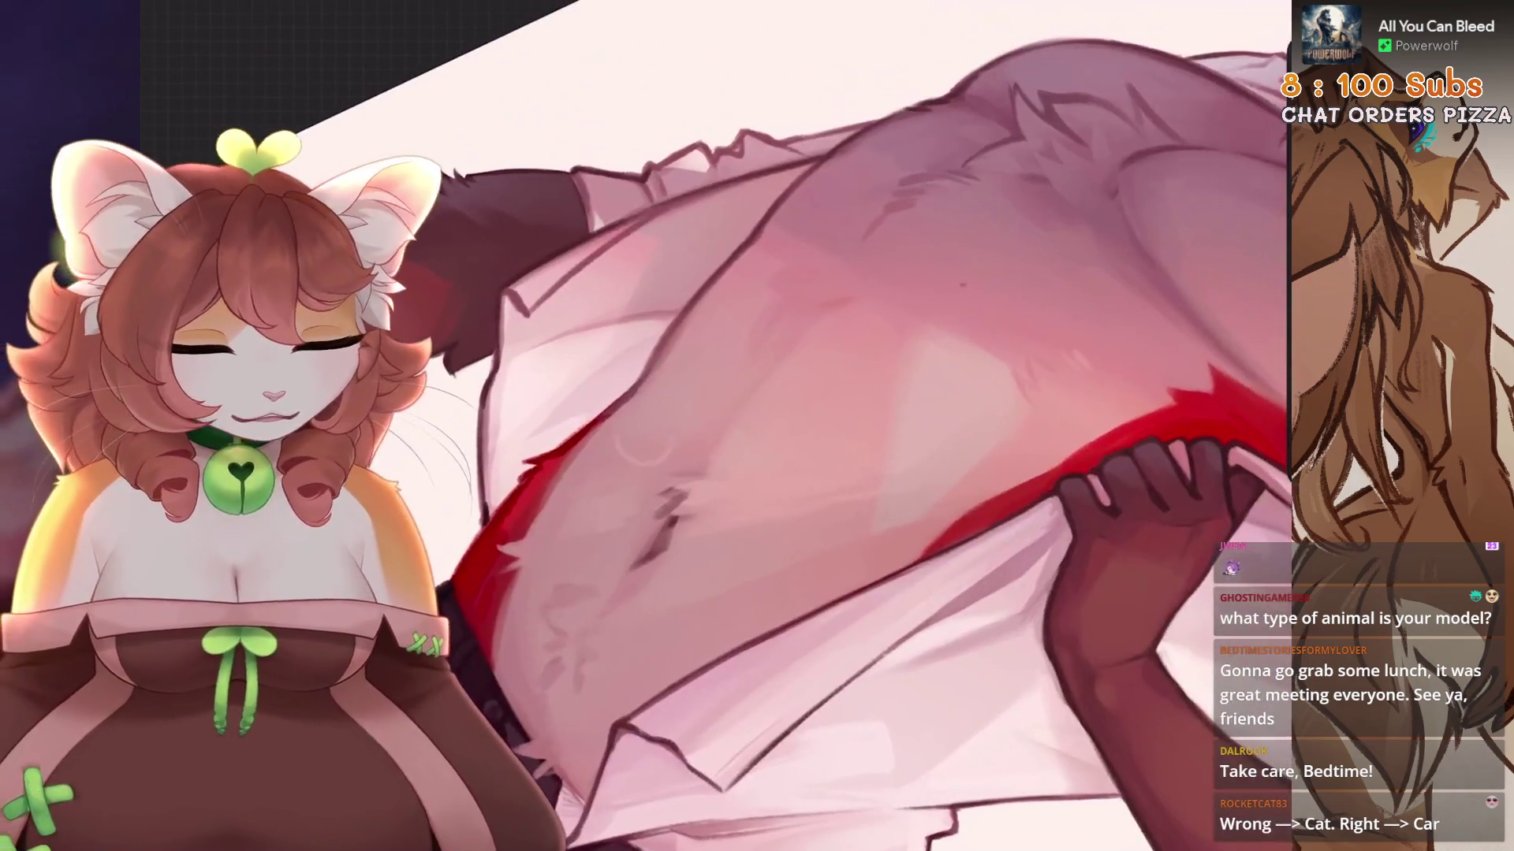
scroll(1210, 134, up, 2)
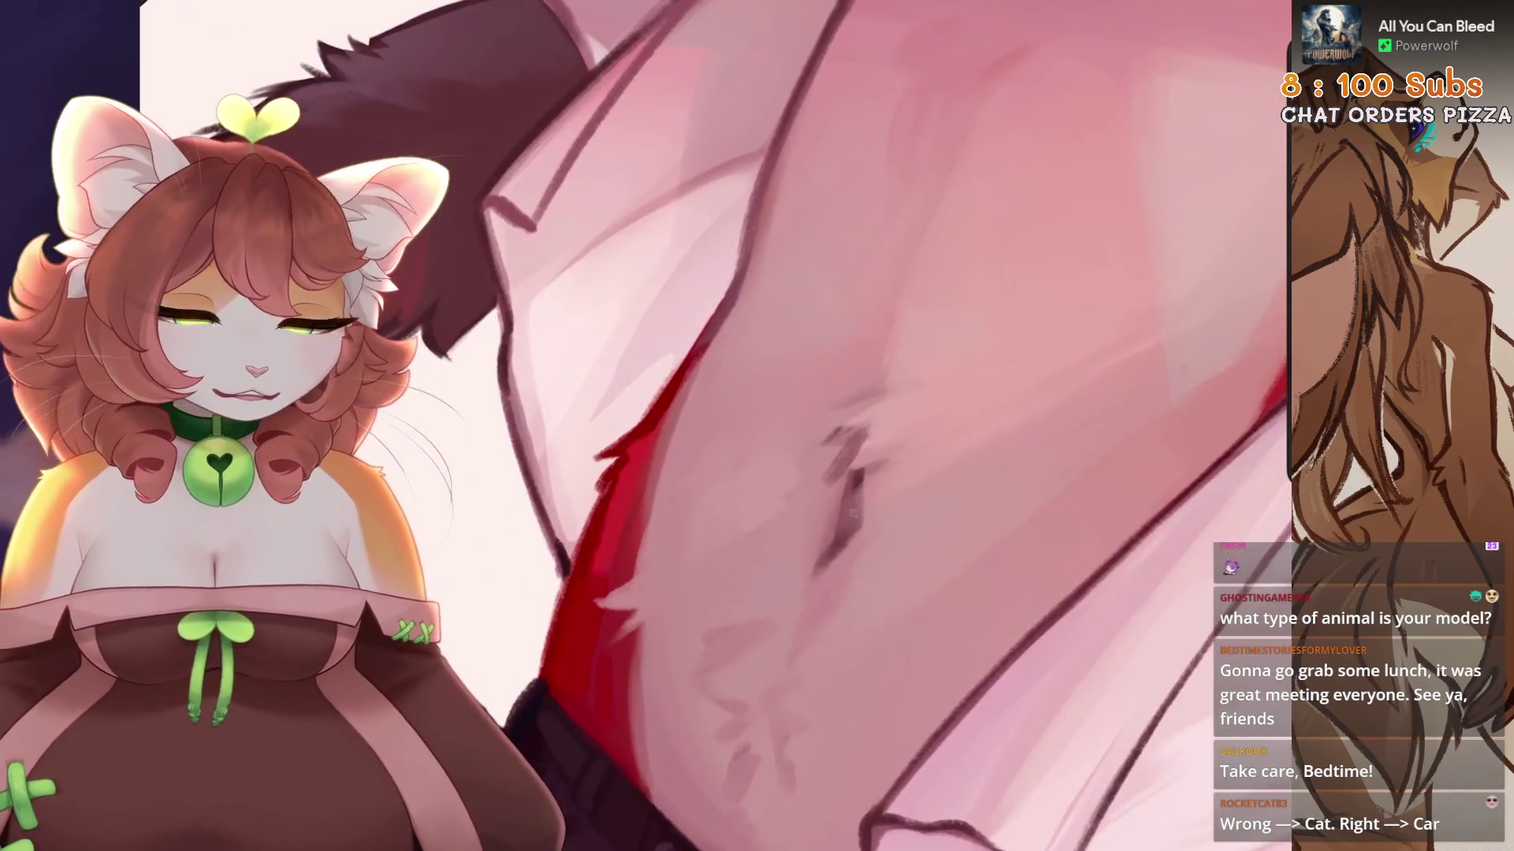
key(ctrl+z)
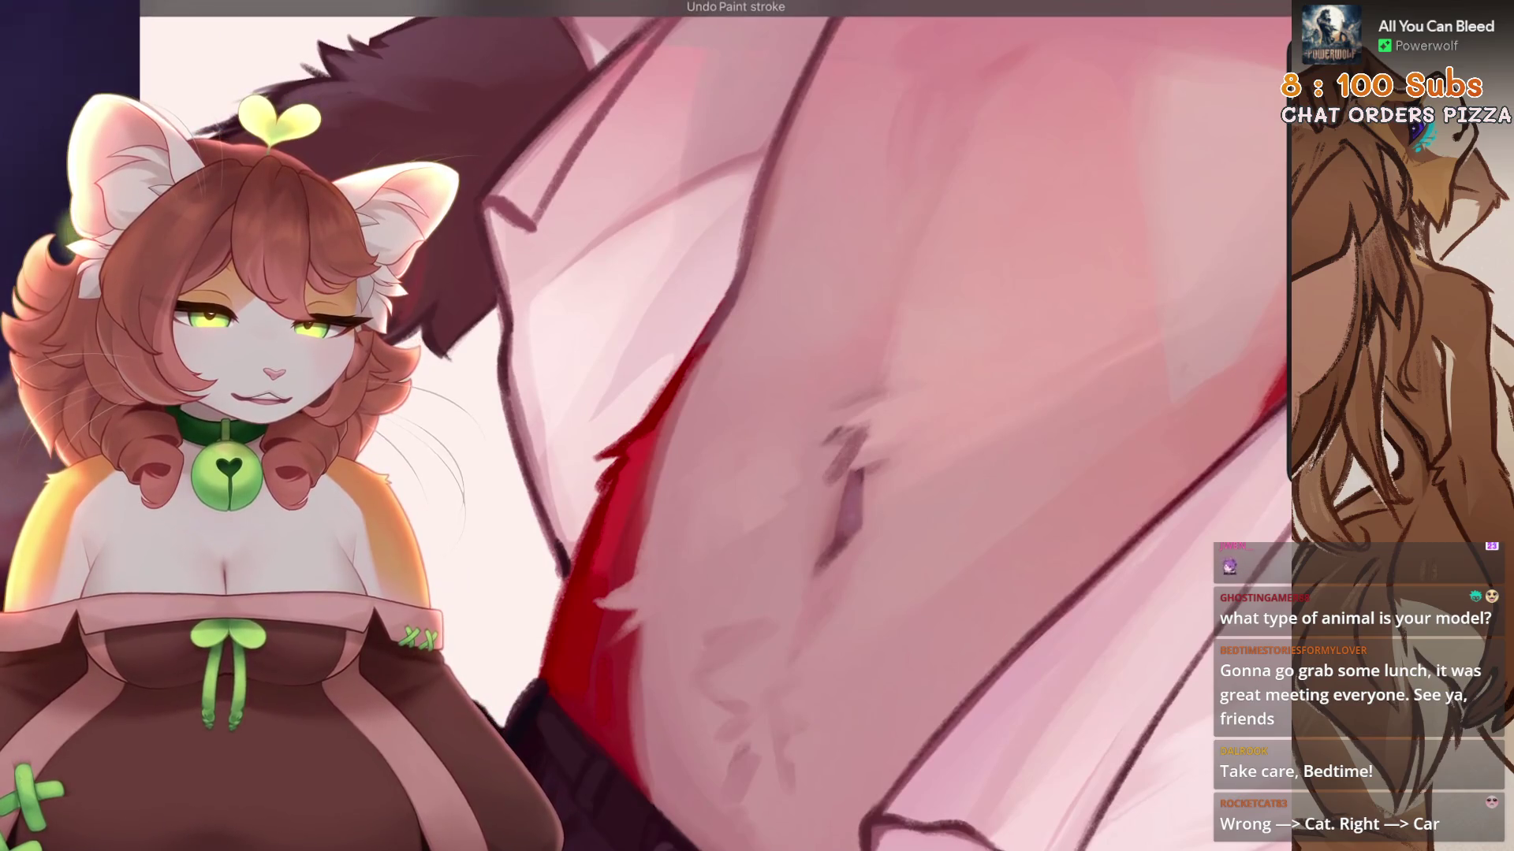
scroll(716, 426, down, 5)
scroll(716, 426, up, 5)
scroll(749, 523, up, 1)
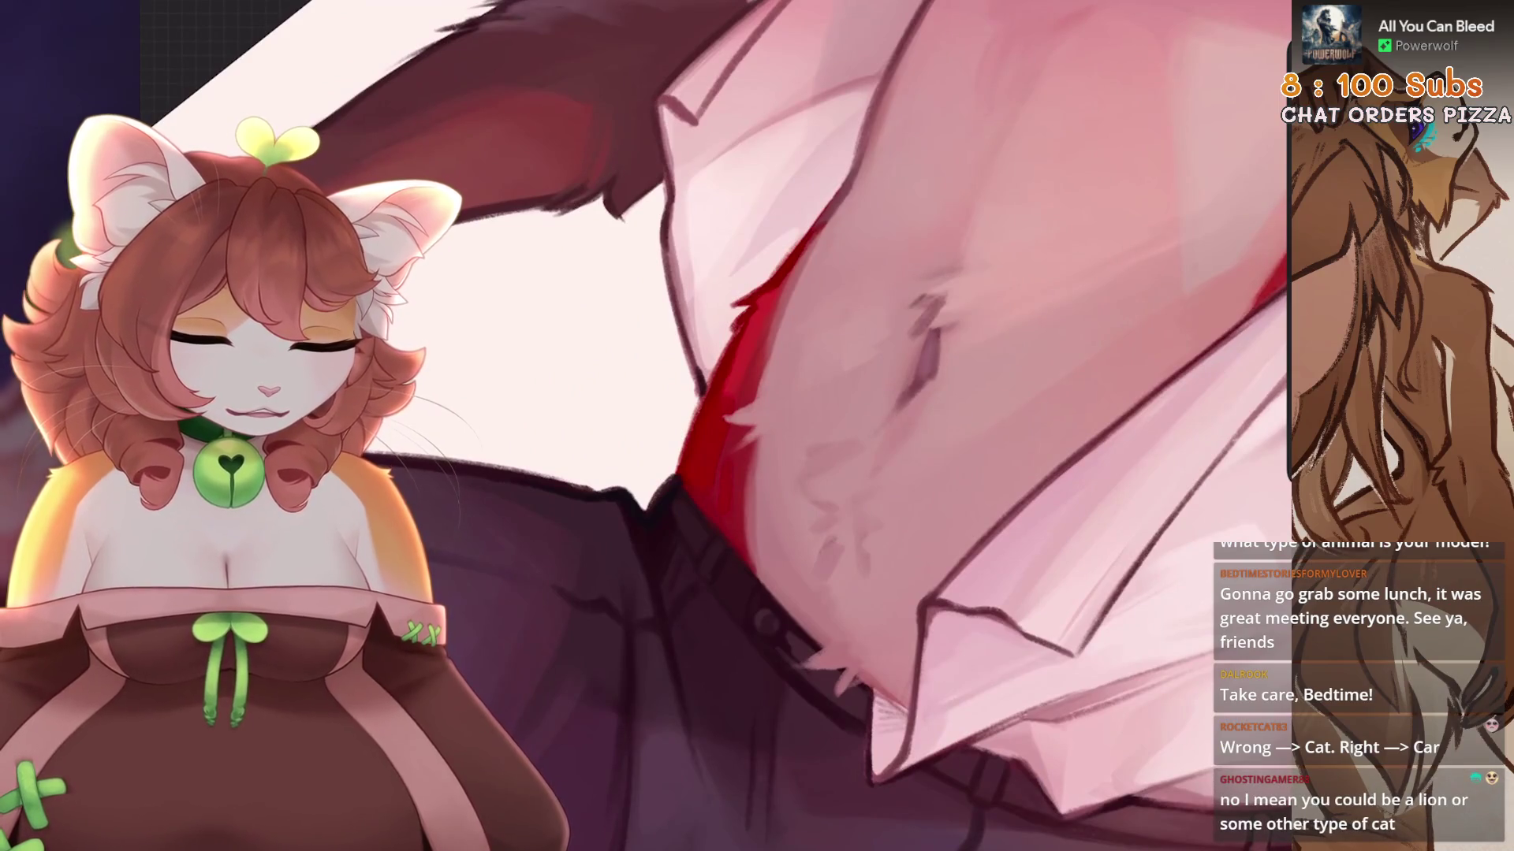
key(4)
key(4)
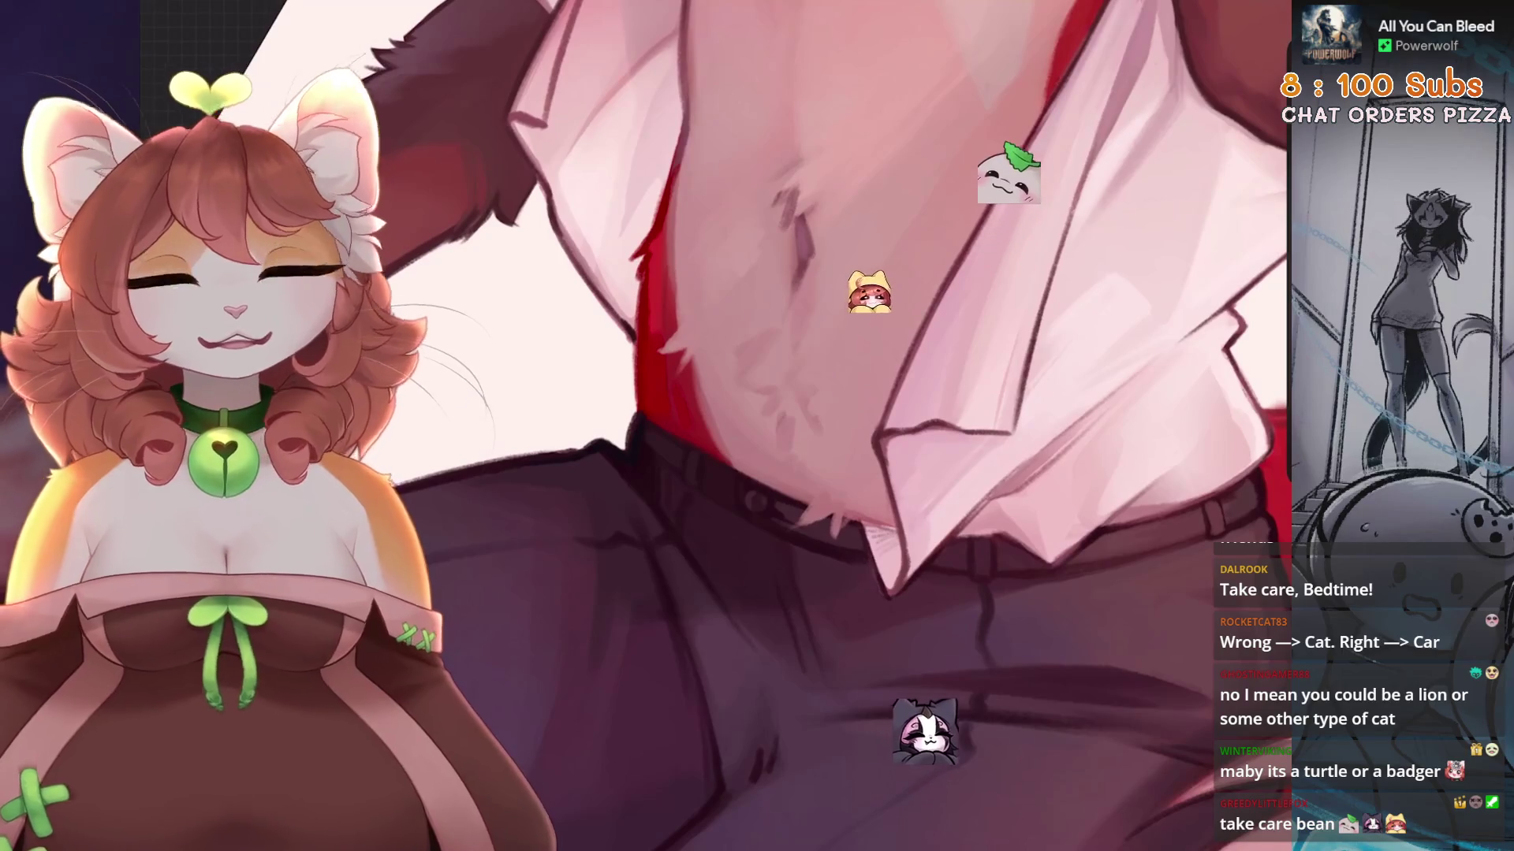
Paint fur shading on the chest and shirt edges, undoing one mistake.
scroll(788, 425, down, 2)
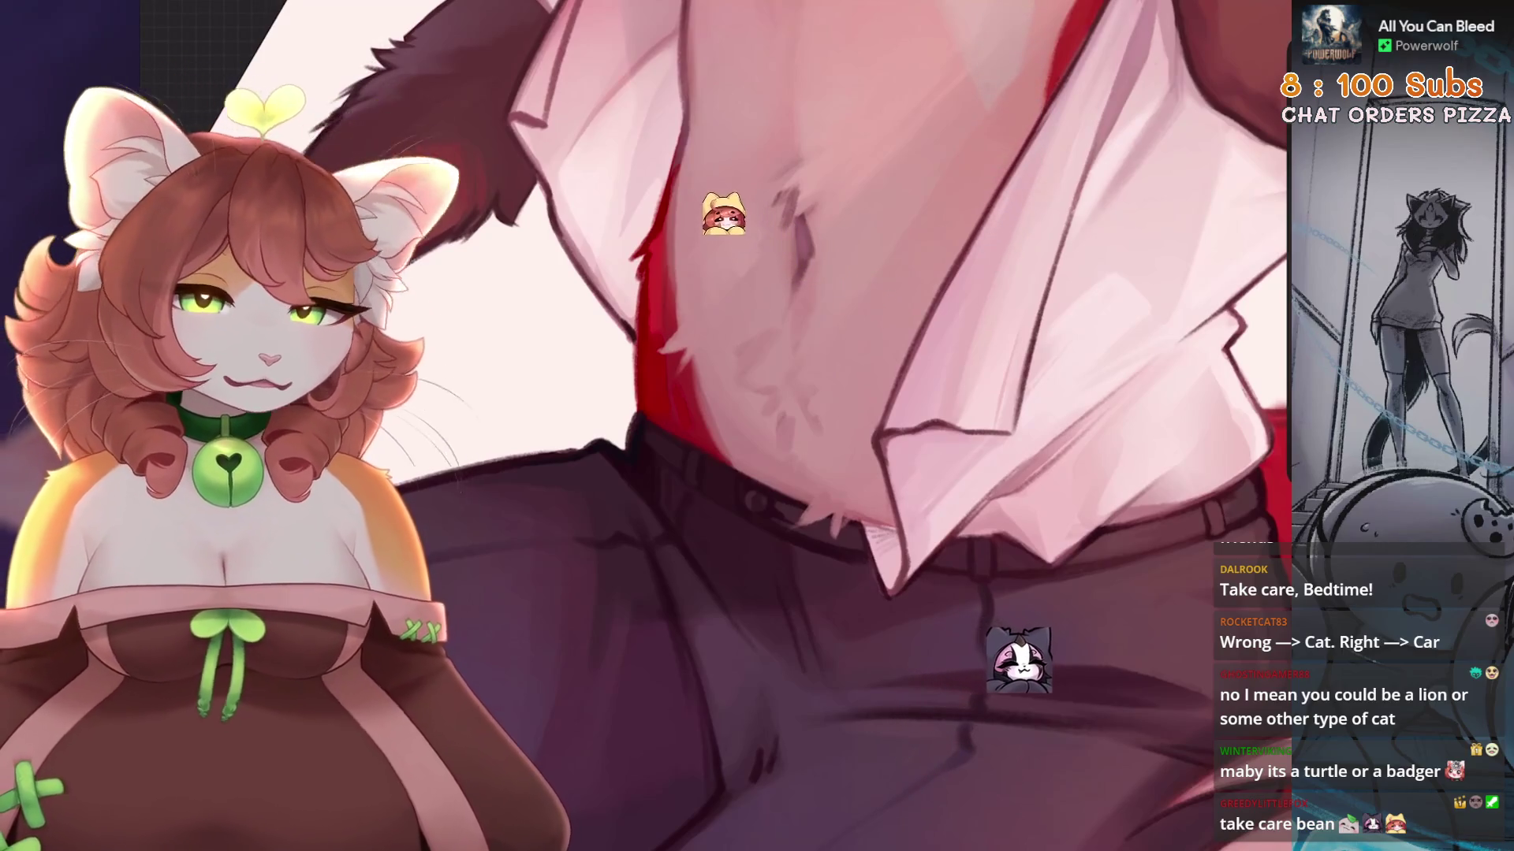
scroll(788, 426, down, 4)
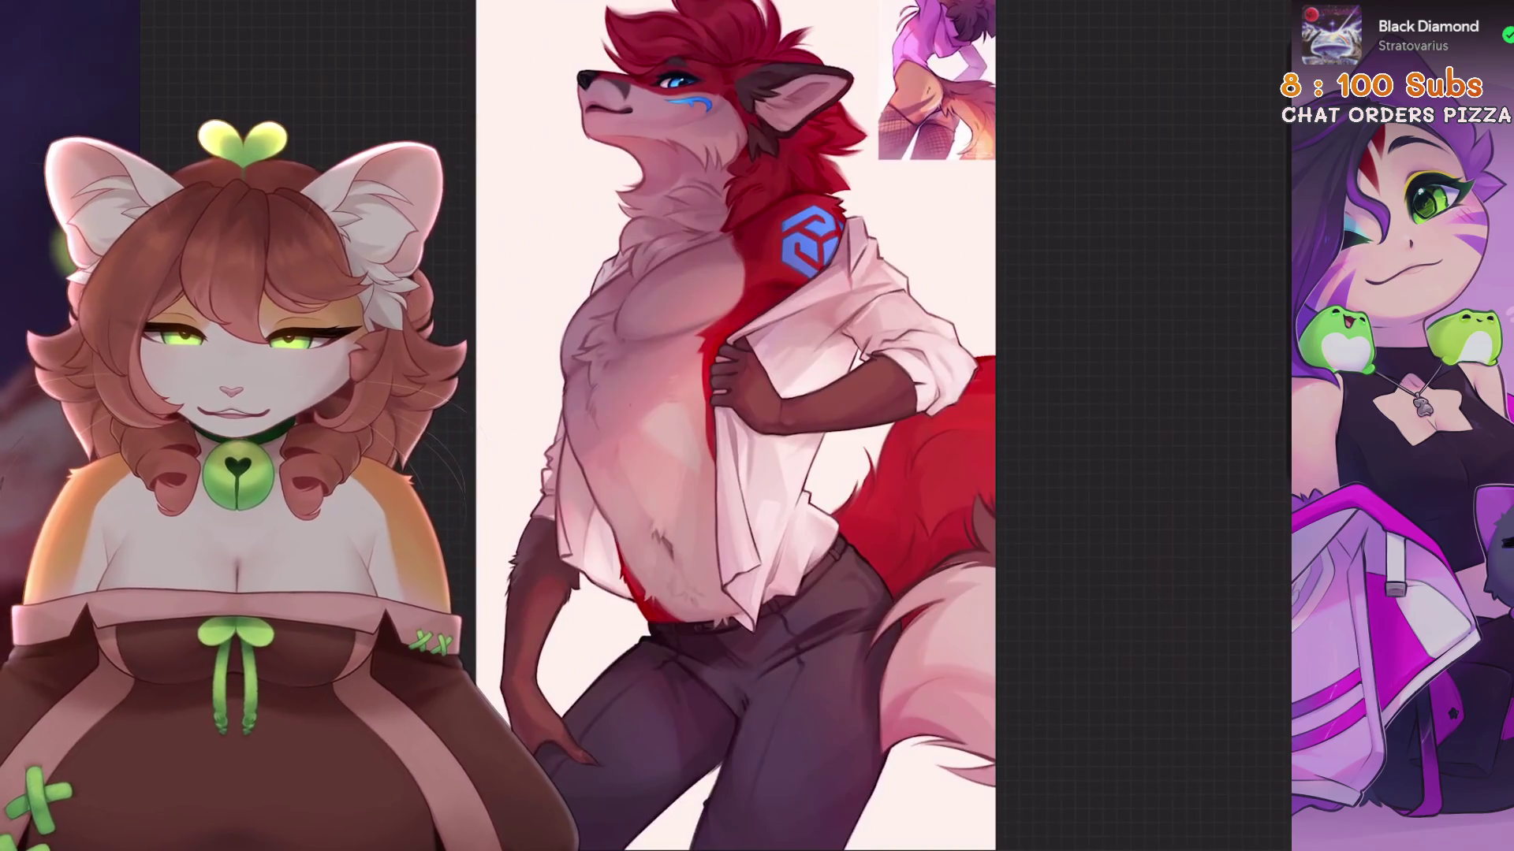
key(ctrl+z)
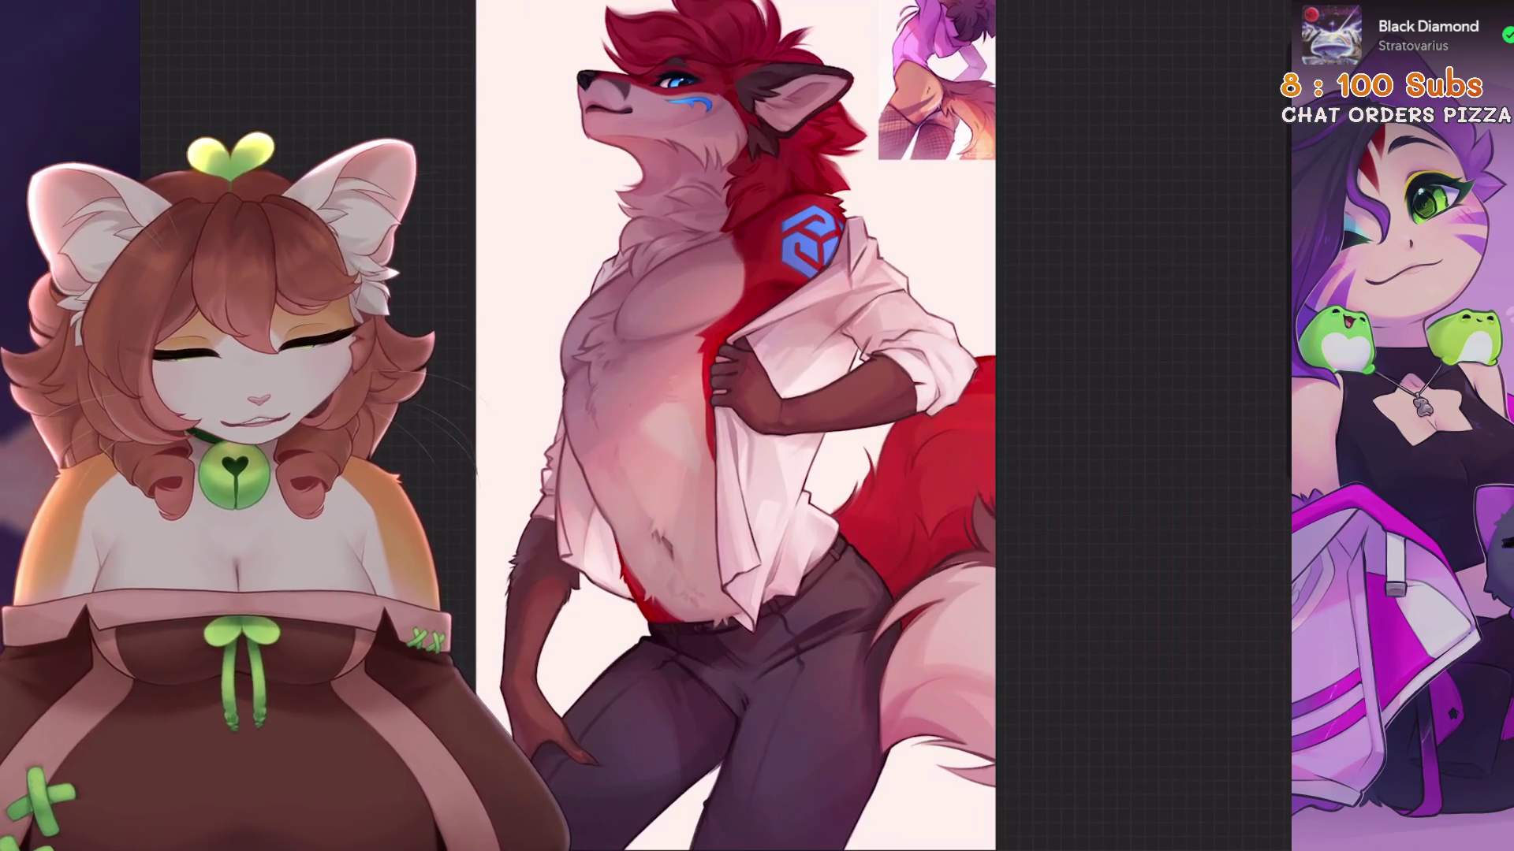
scroll(733, 426, down, 2)
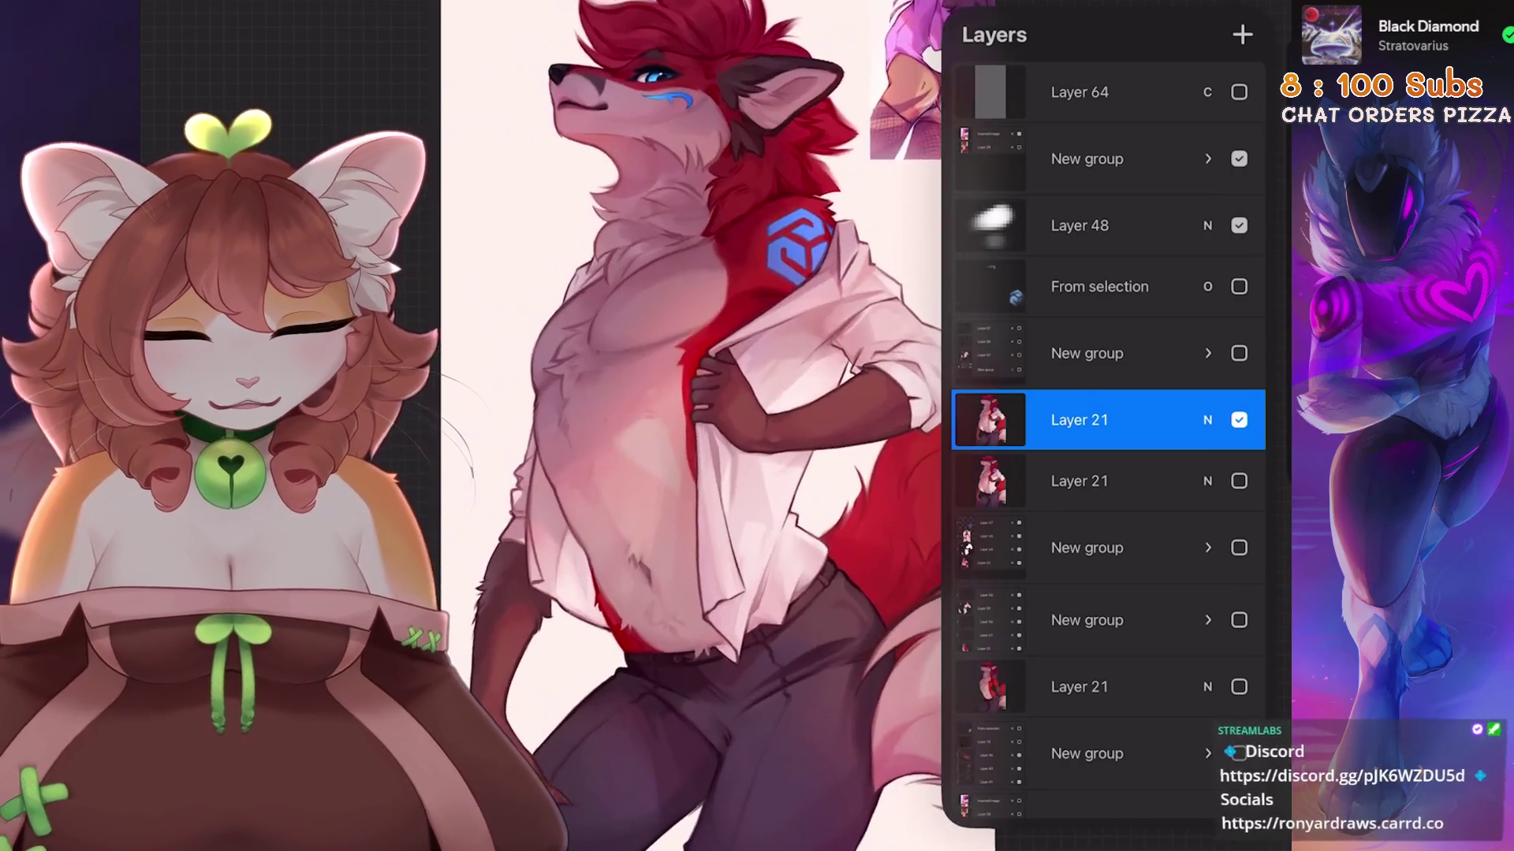
Hide the top Layer 21 to compare versions, then restore its visibility.
click(1239, 481)
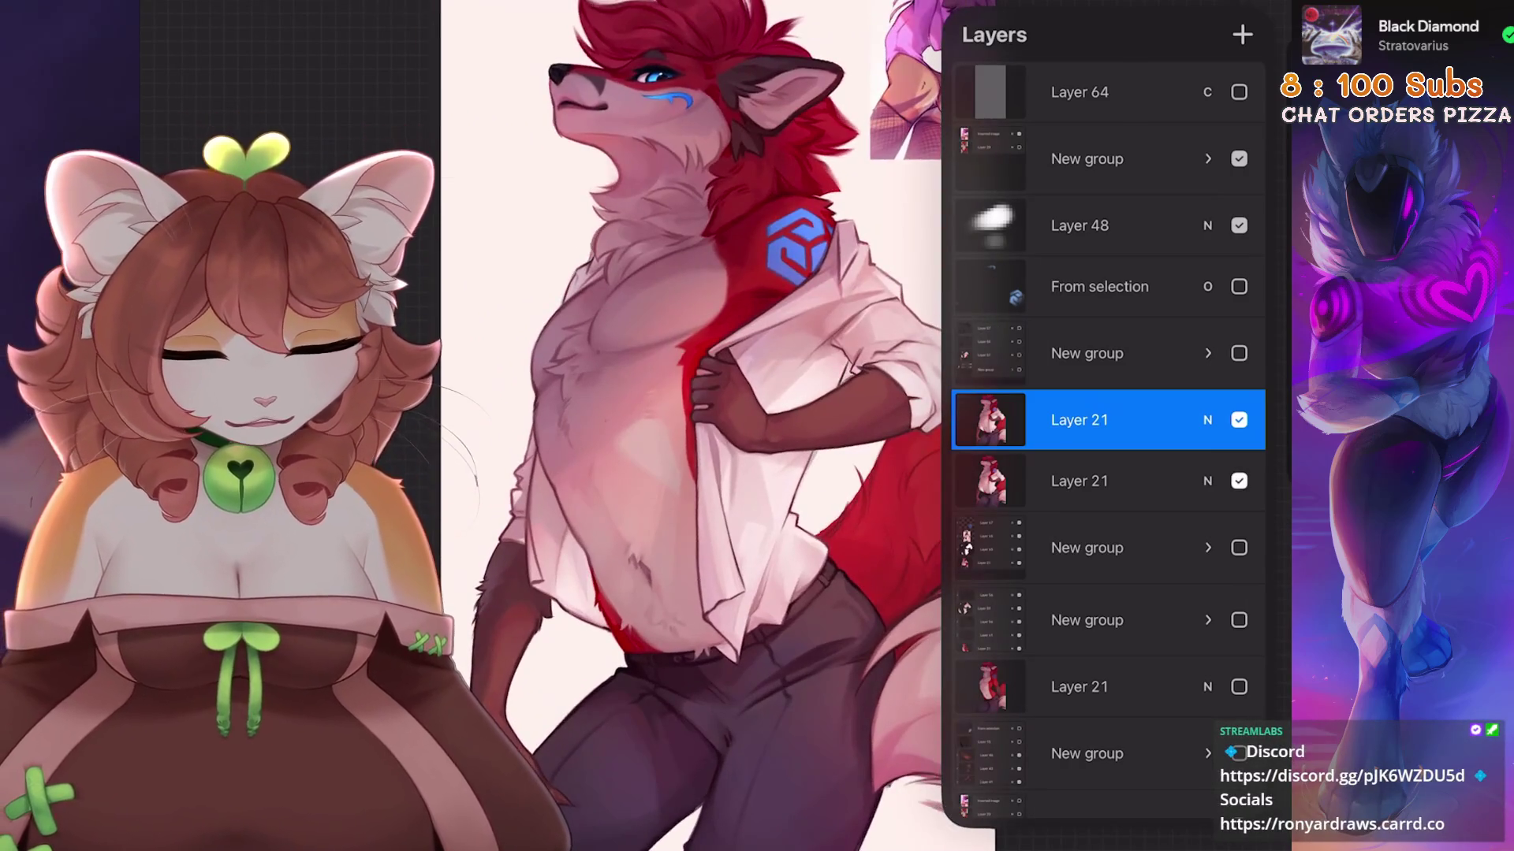
click(1239, 420)
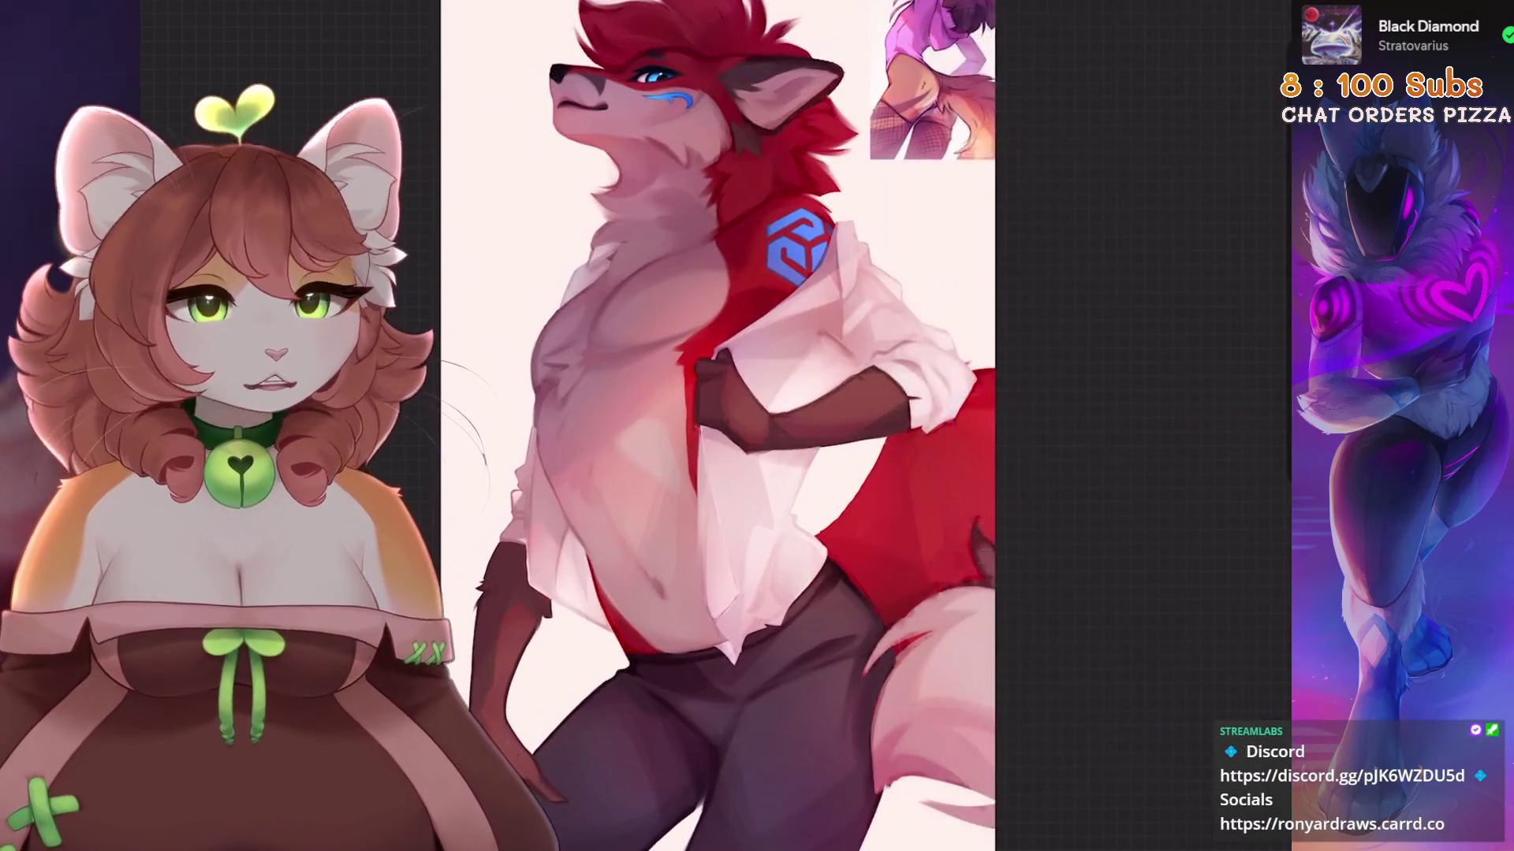
key(ctrl+z)
scroll(749, 426, down, 2)
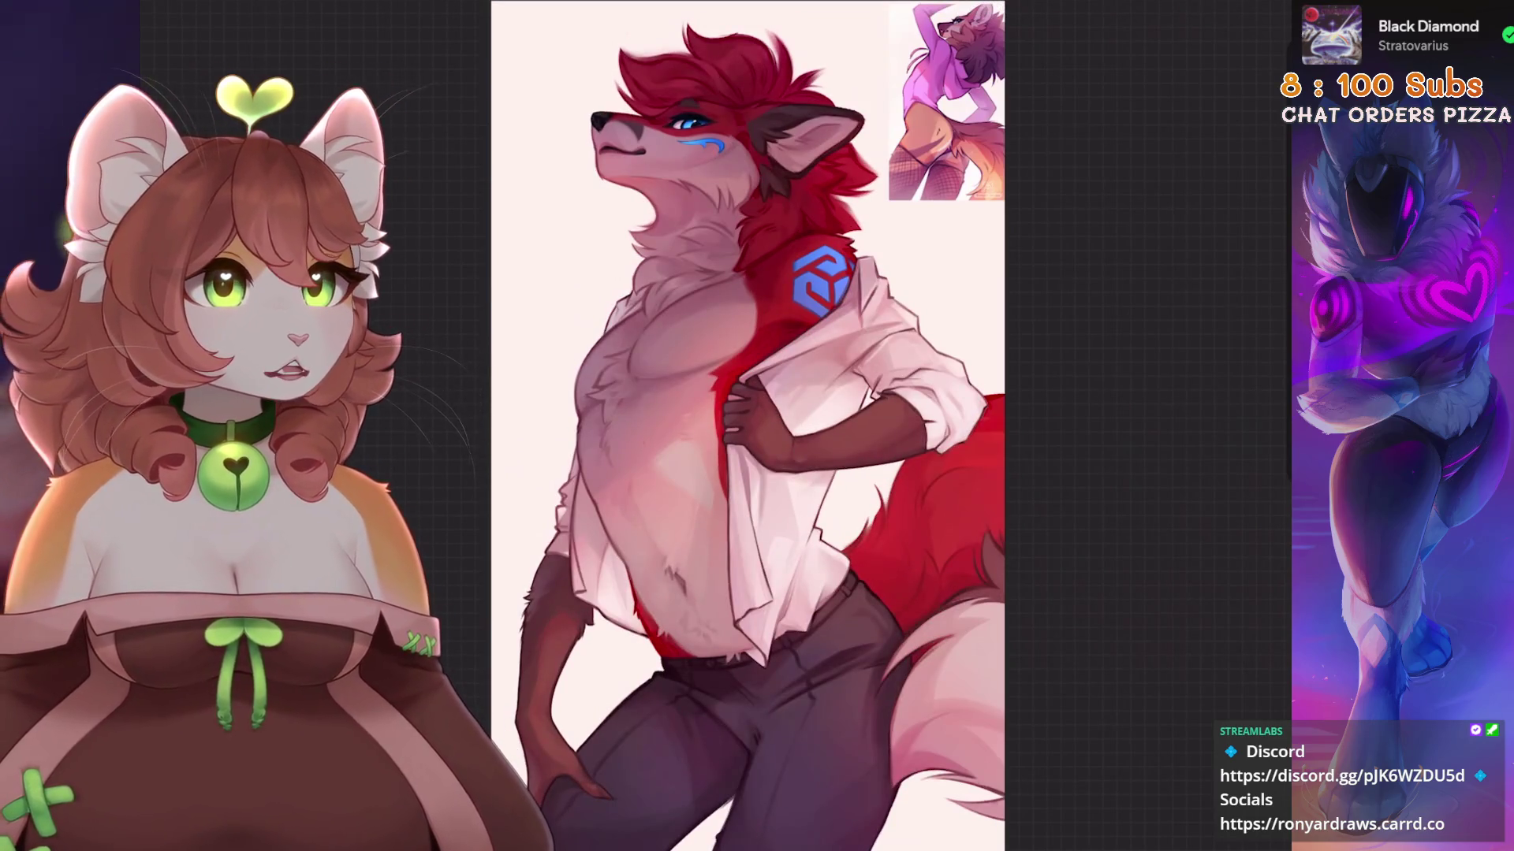
Undo recent paint strokes and toggle the artwork layer off and back on to compare.
key(ctrl+z)
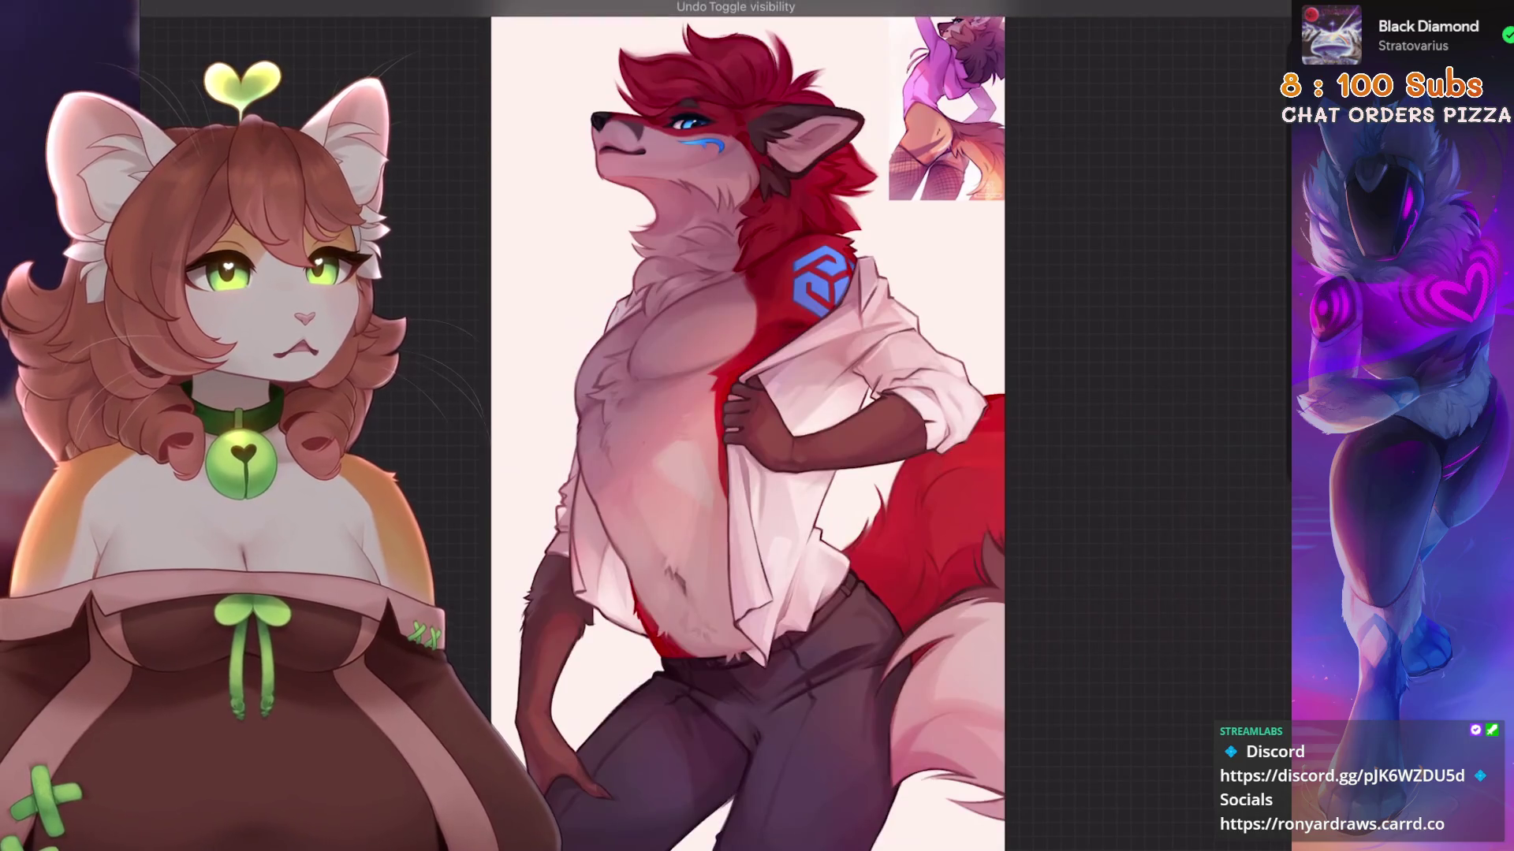
key(ctrl+z)
key(ctrl+shift+z)
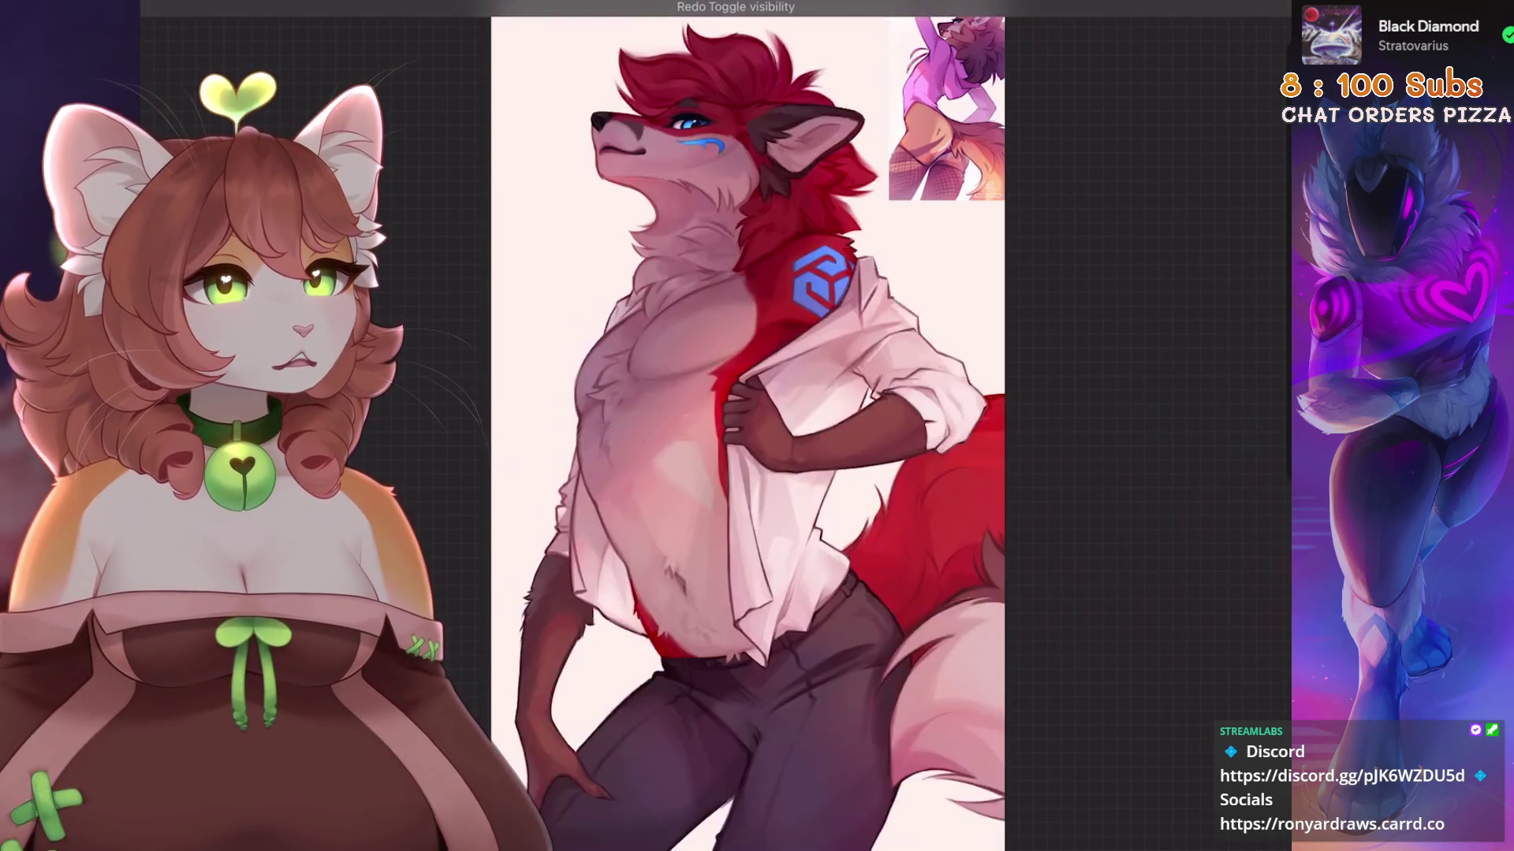
key(ctrl+z)
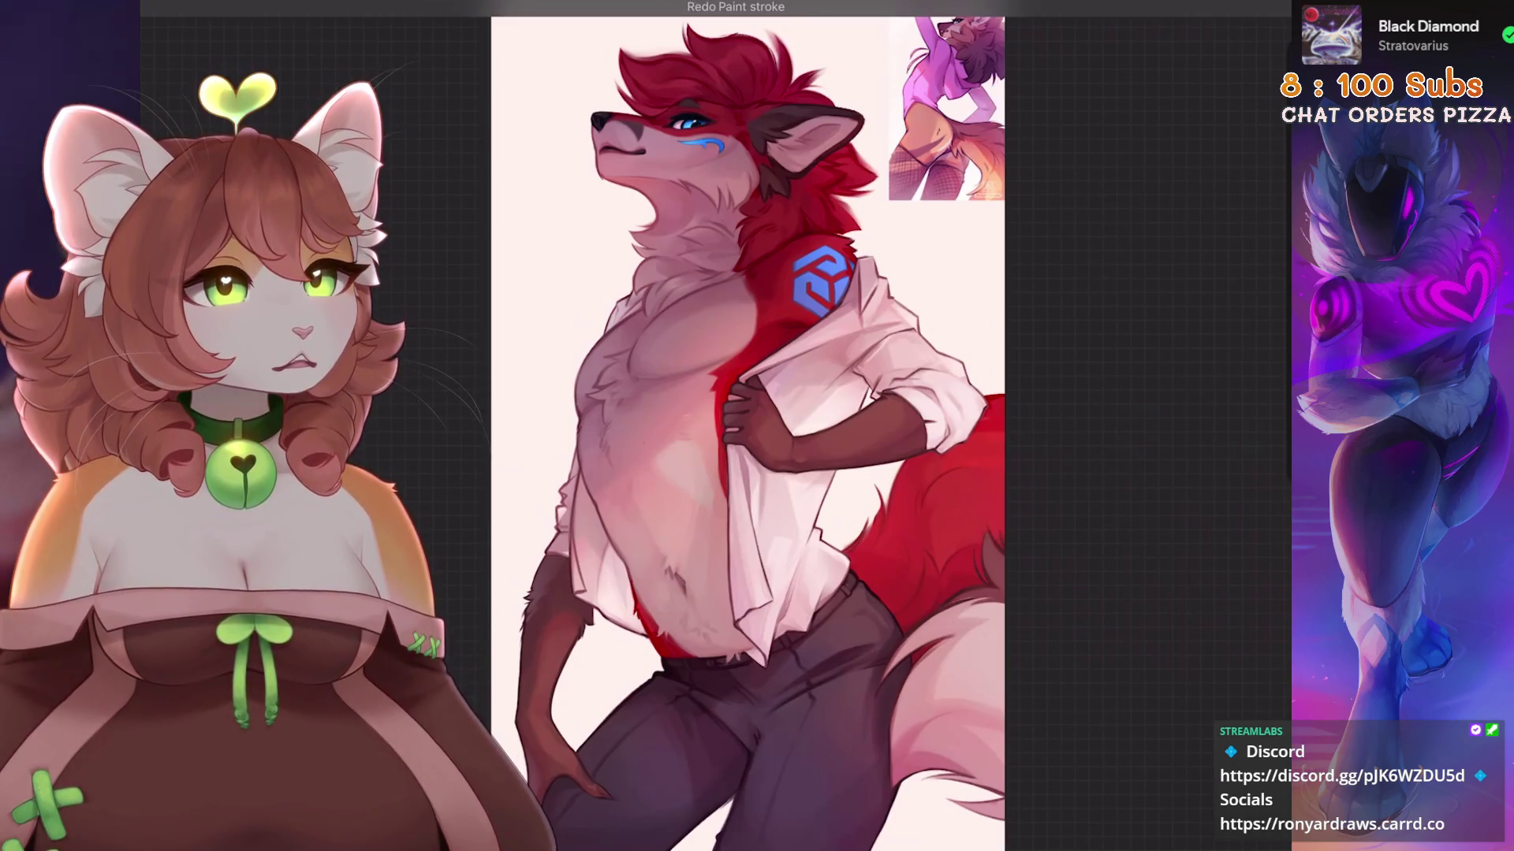
key(ctrl+z)
key(ctrl+shift+z)
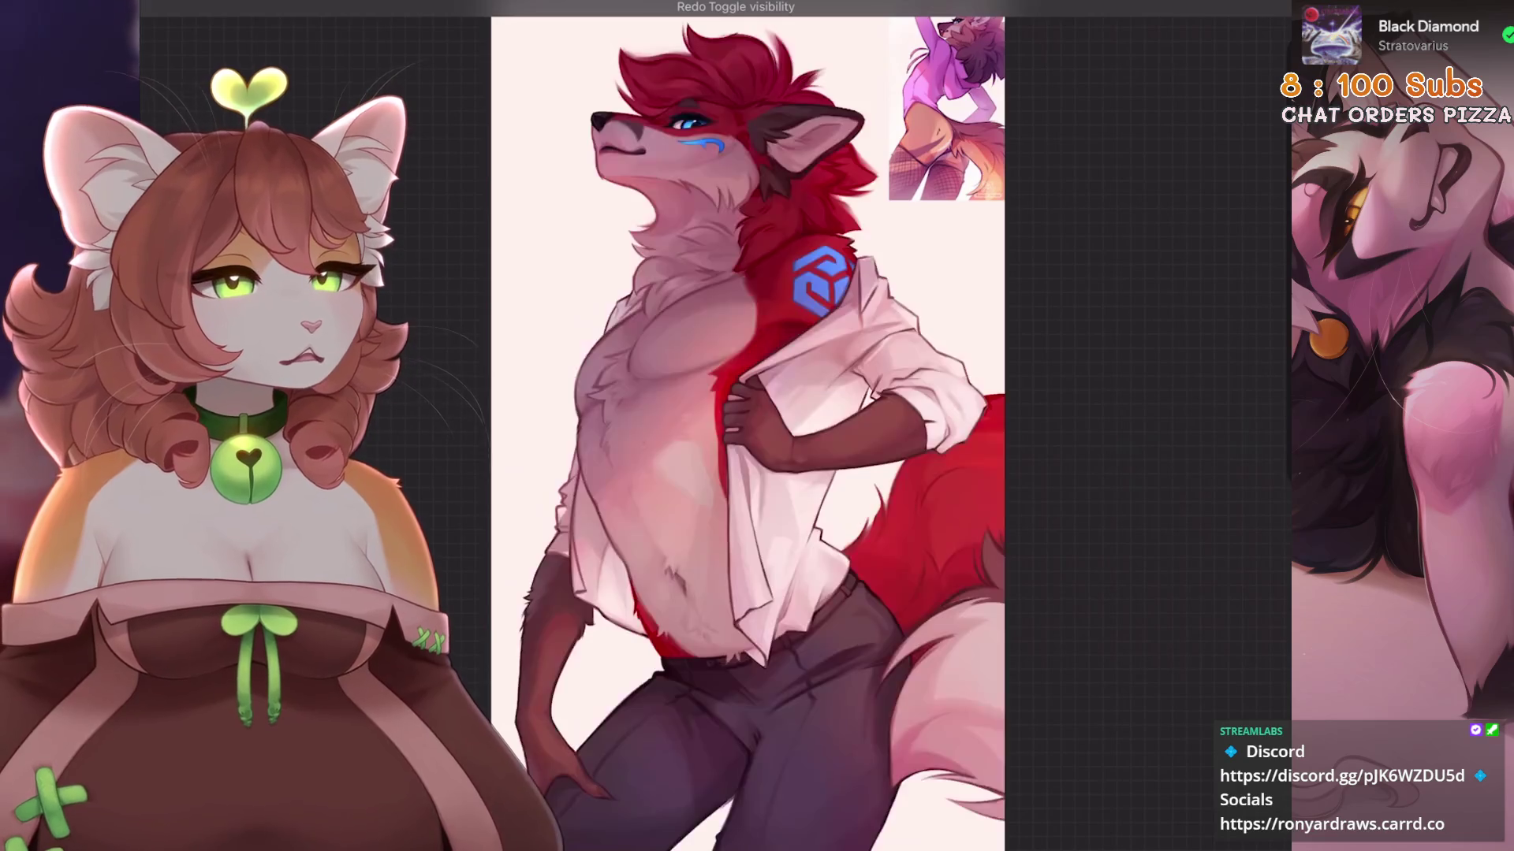
Flip the shading layer off and on repeatedly to compare before and after.
key(ctrl+z)
key(ctrl+z)
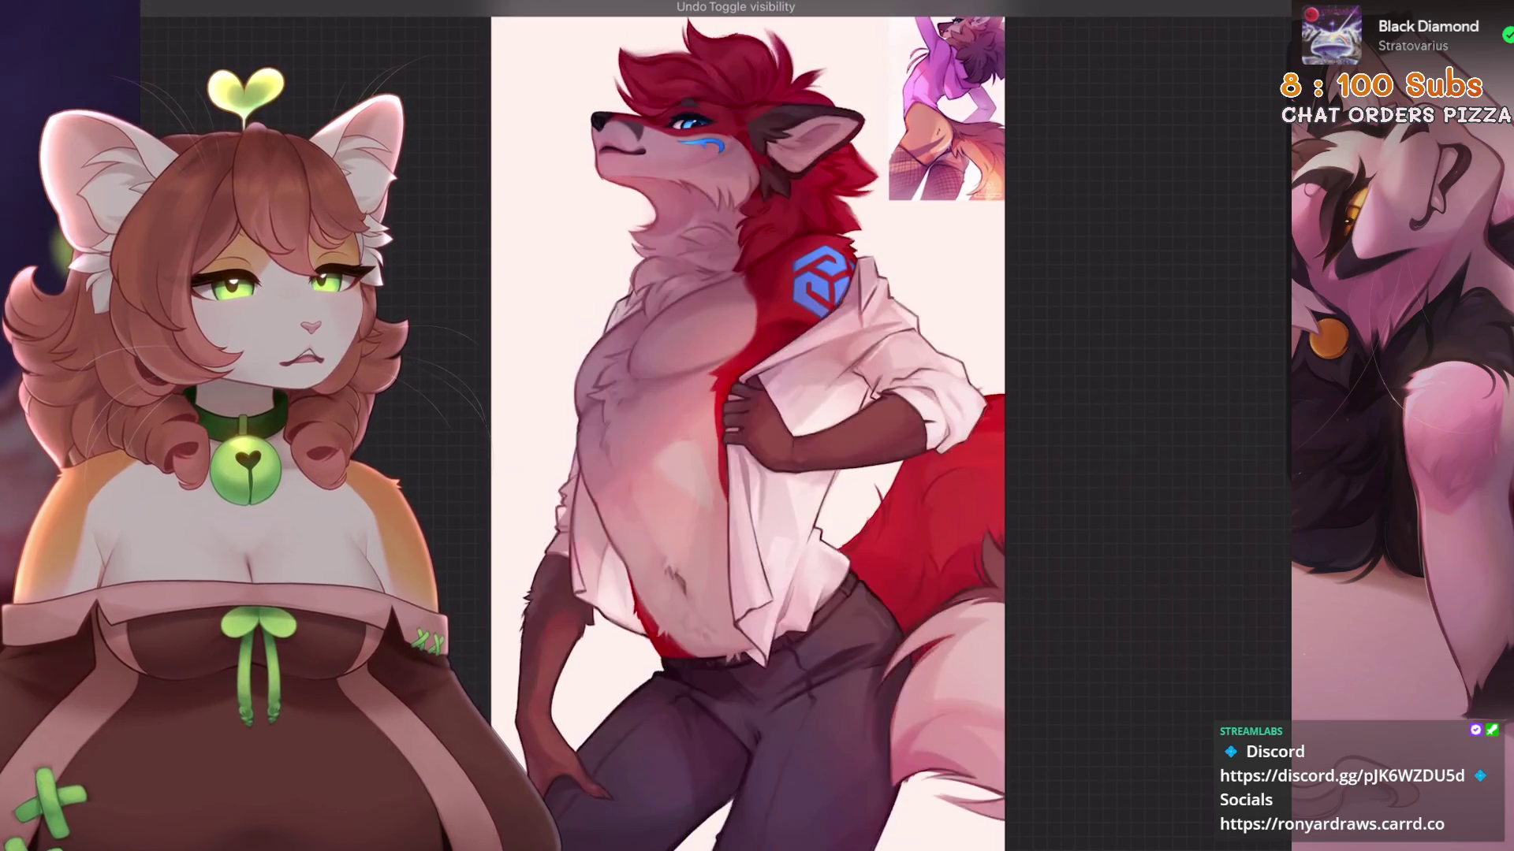
key(ctrl+shift+z)
key(ctrl+z)
key(ctrl+shift+z)
key(ctrl+shift+z)
key(ctrl+z)
key(ctrl+shift+z)
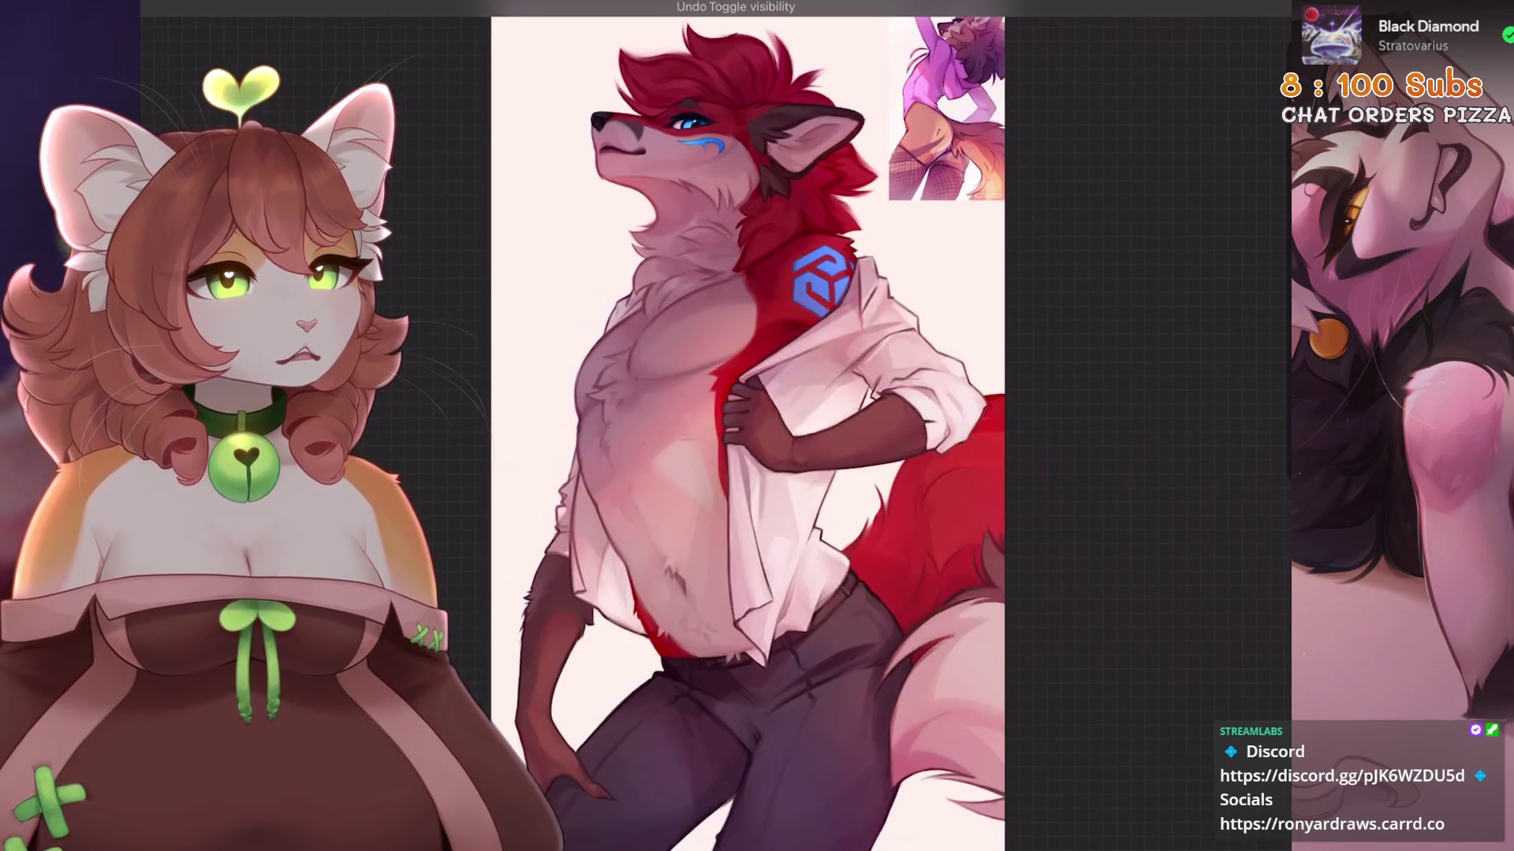
key(ctrl+z)
key(ctrl+shift+z)
key(ctrl+z)
key(ctrl+shift+z)
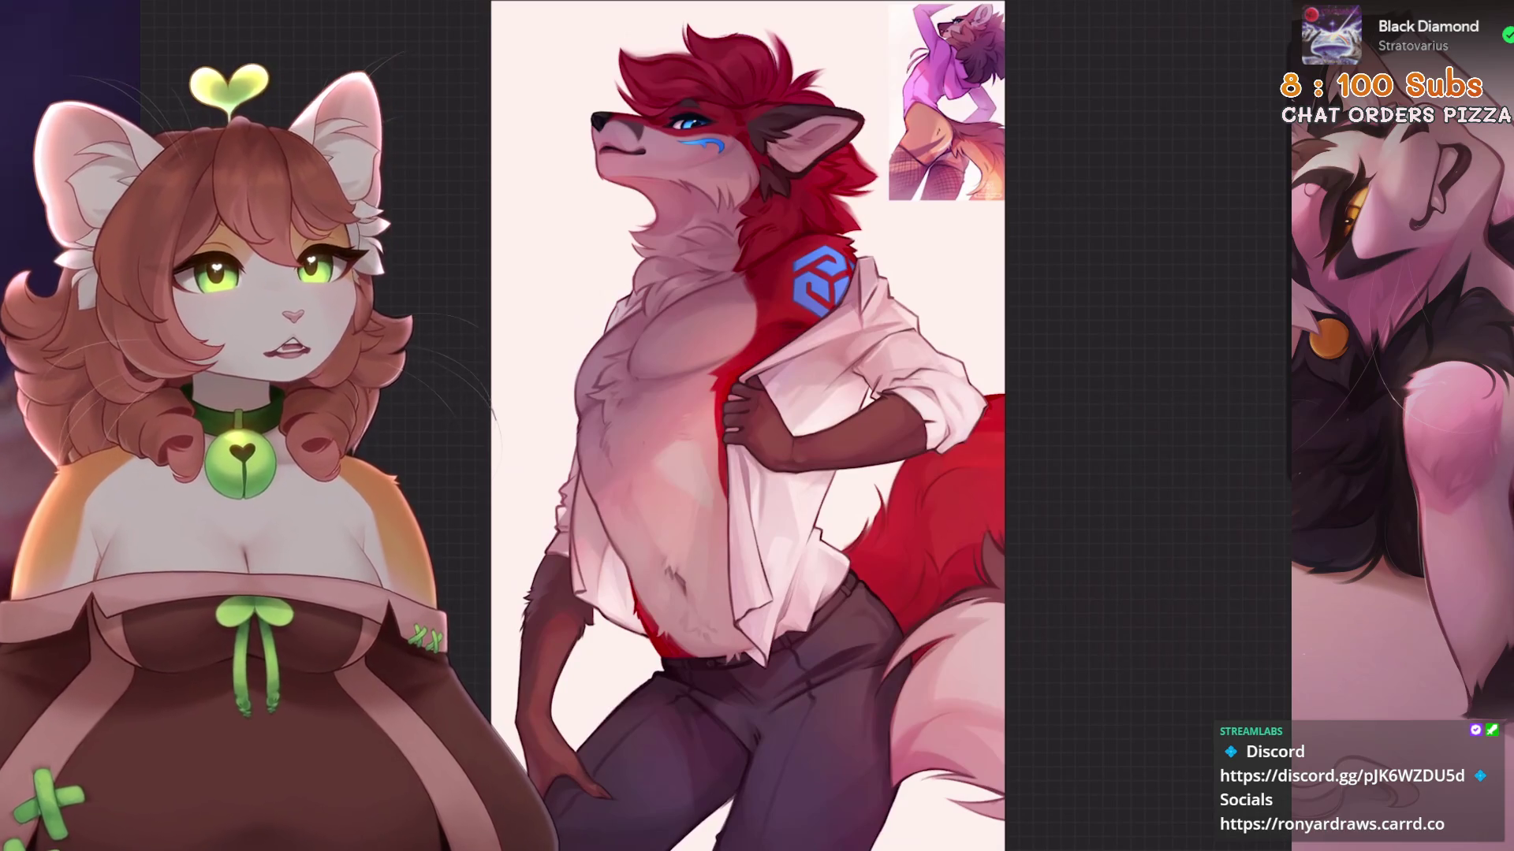
Switch between the current and earlier shirt rendering, settling on the opaque shirt version.
key(ctrl+z)
key(ctrl+z)
key(ctrl+shift+z)
key(ctrl+shift+z)
key(ctrl+z)
key(ctrl+shift+z)
key(ctrl+z)
Make the From selection layer visible, then toggle Layer 64's grayscale preview on and off.
key(l)
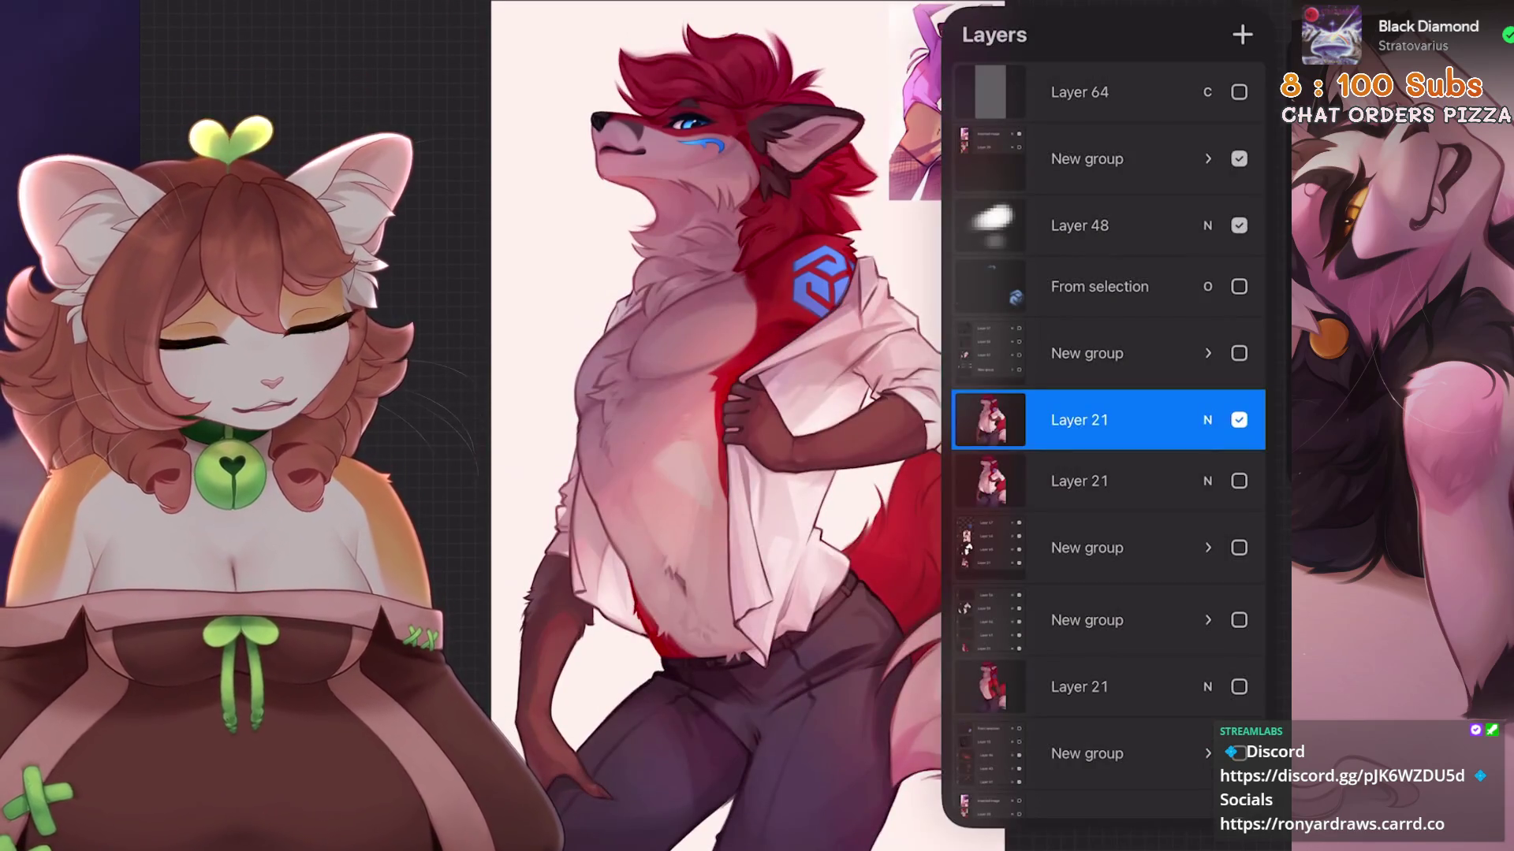
click(1238, 286)
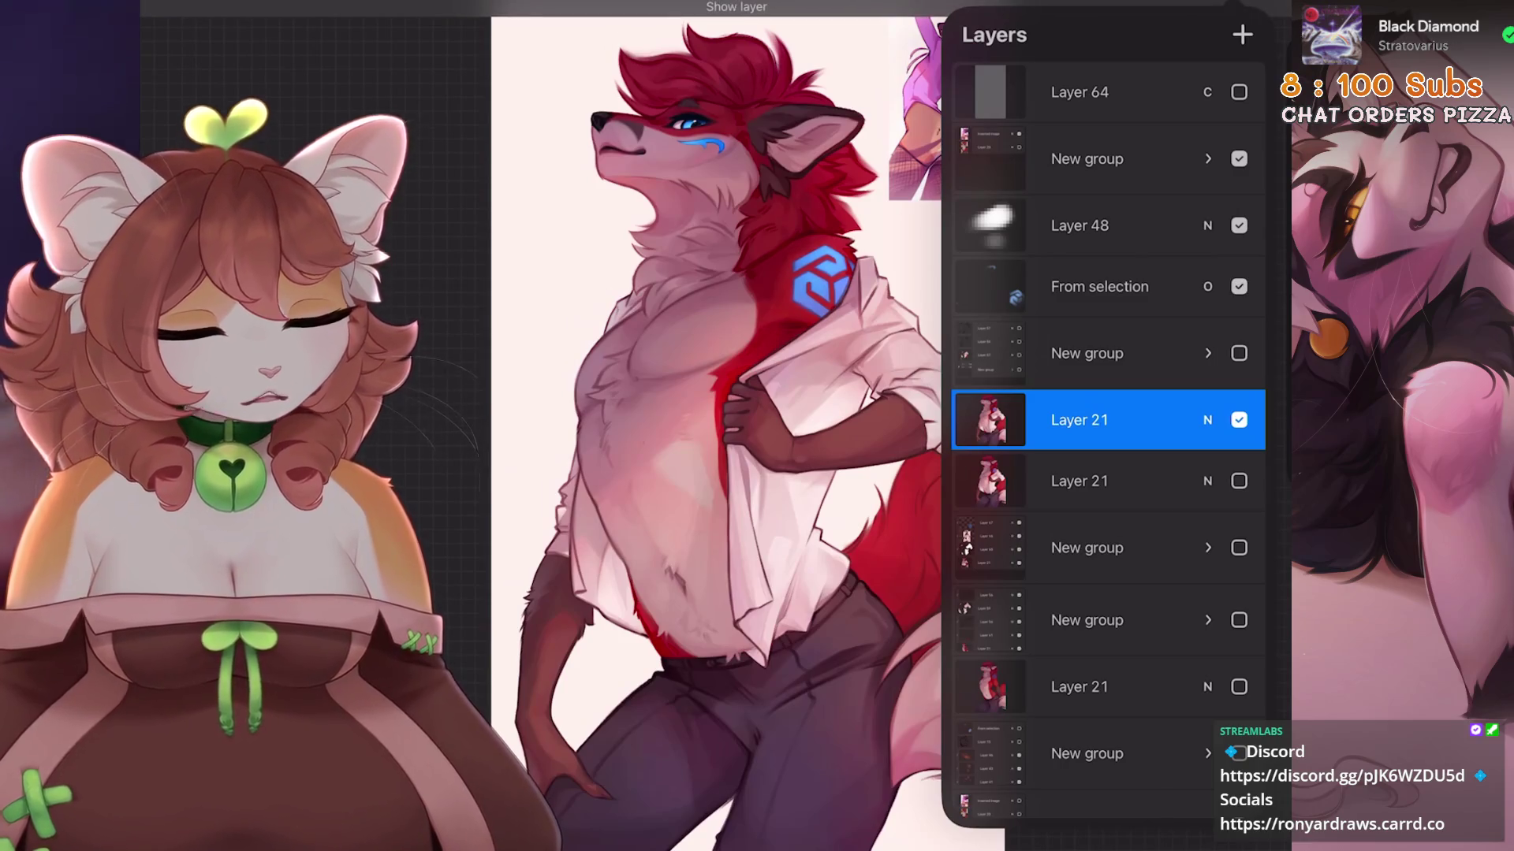
click(1238, 92)
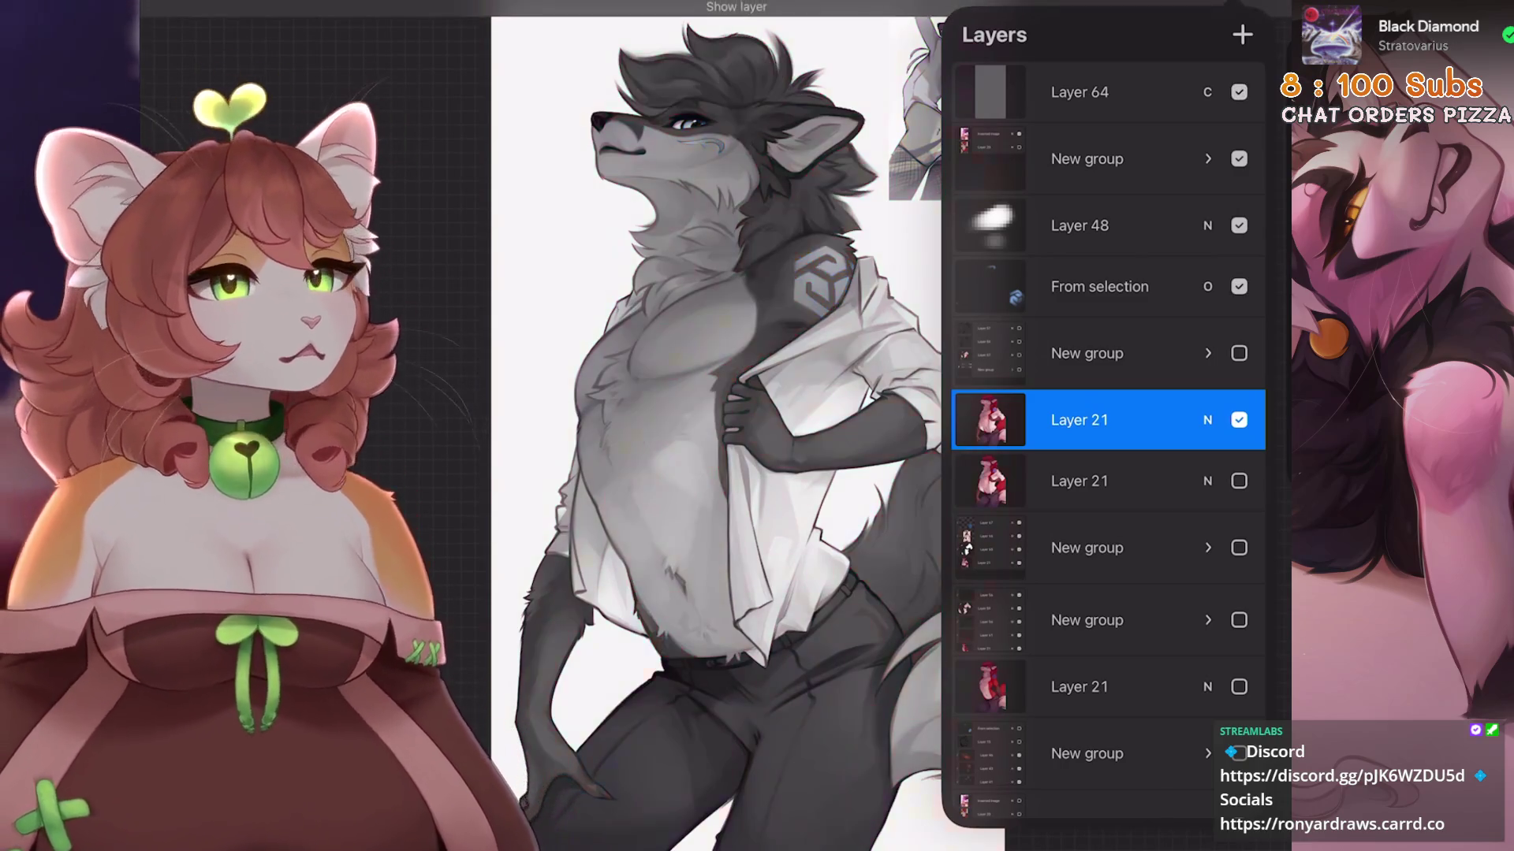
click(1238, 92)
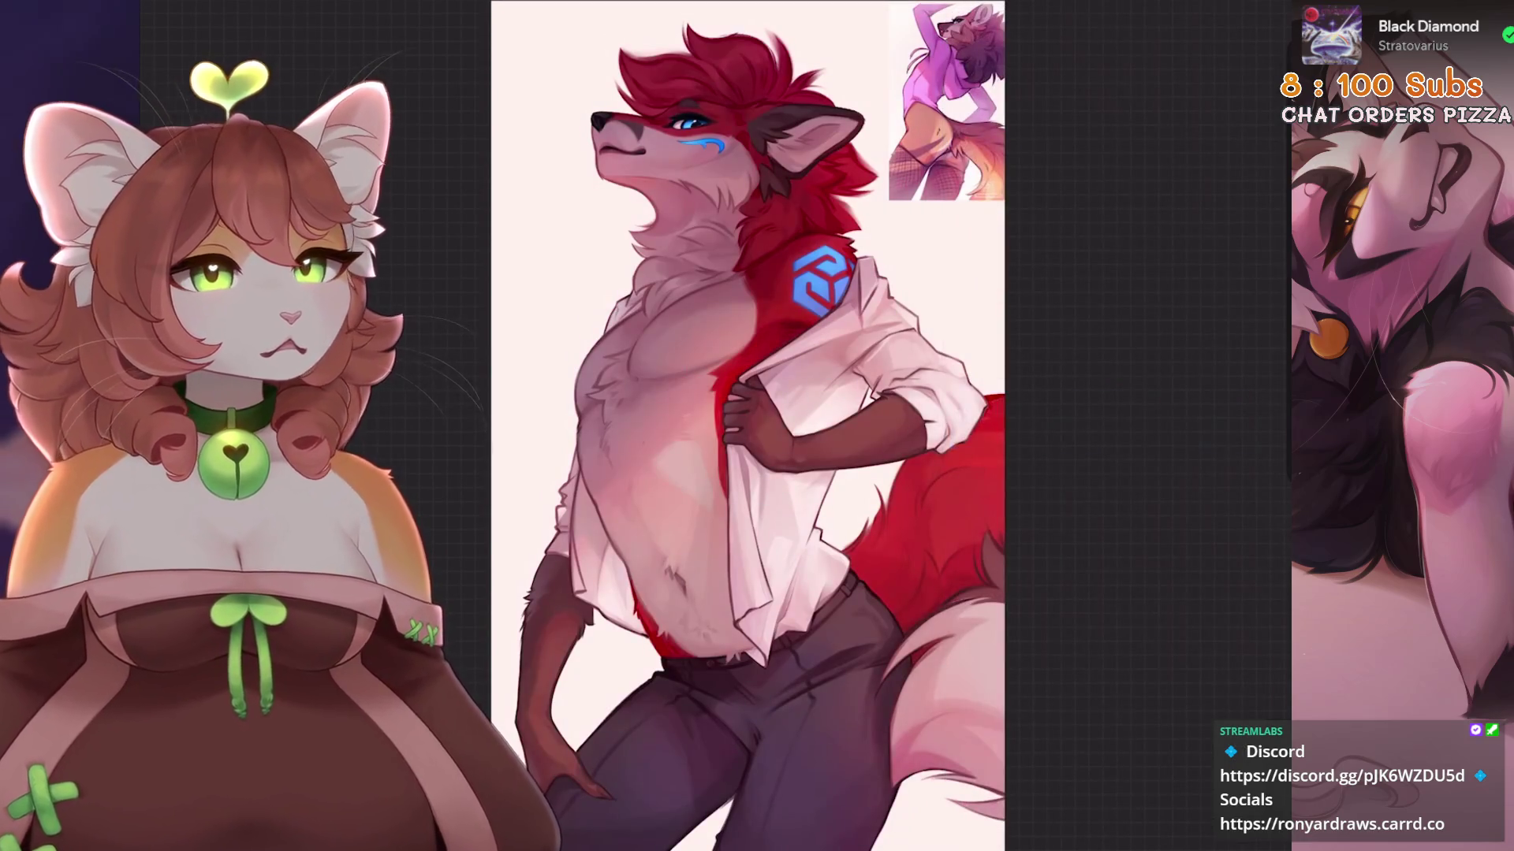
scroll(749, 426, up, 3)
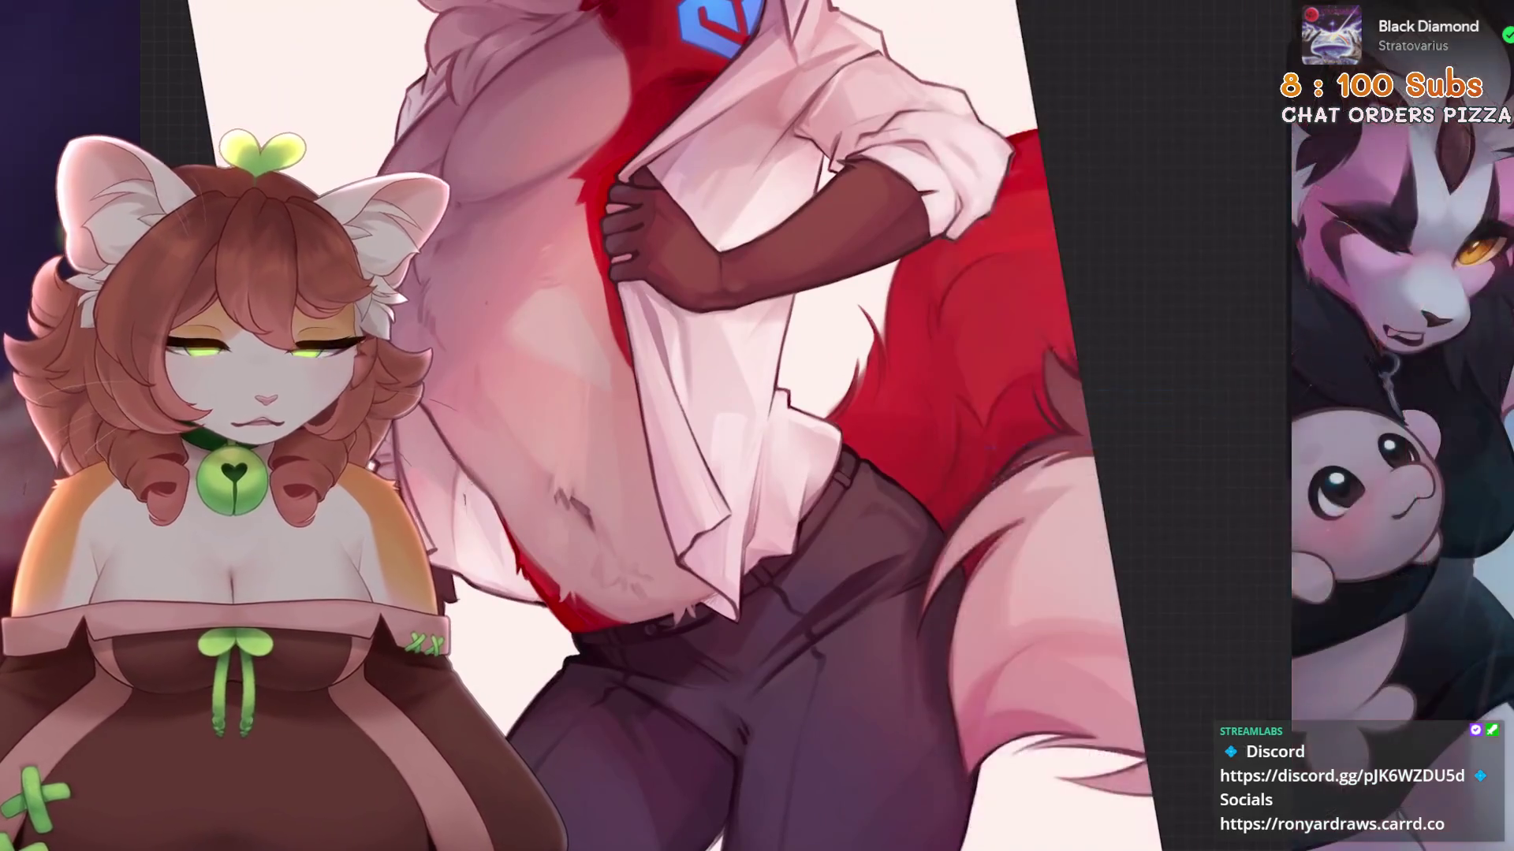
Undo four stray paint strokes while rotating the view onto the torso.
scroll(899, 442, up, 2)
key(ctrl+z)
key(ctrl+z)
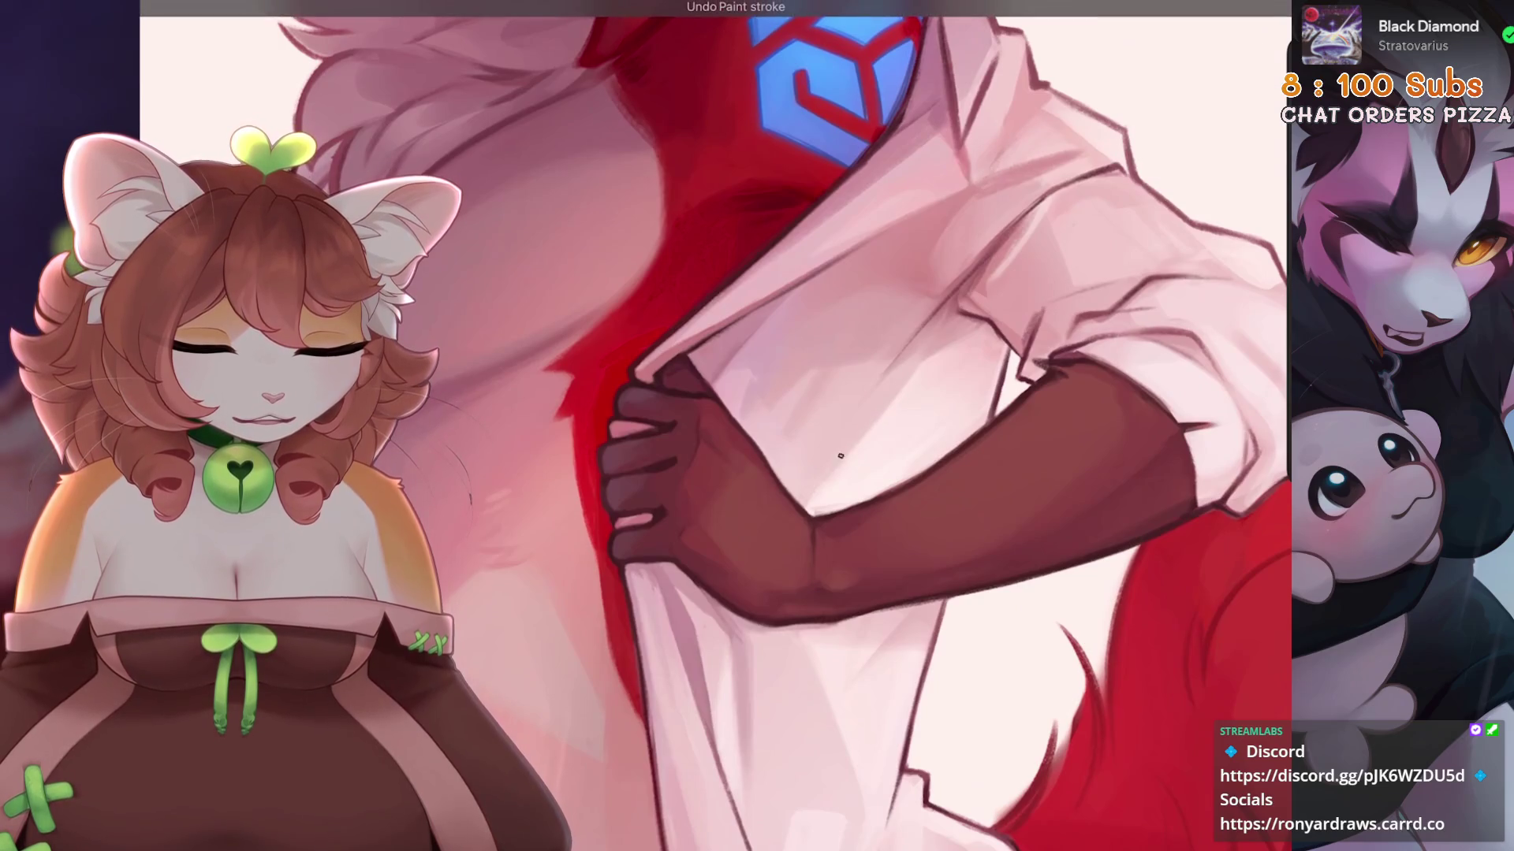
drag(820, 475, 736, 415)
key(ctrl+z)
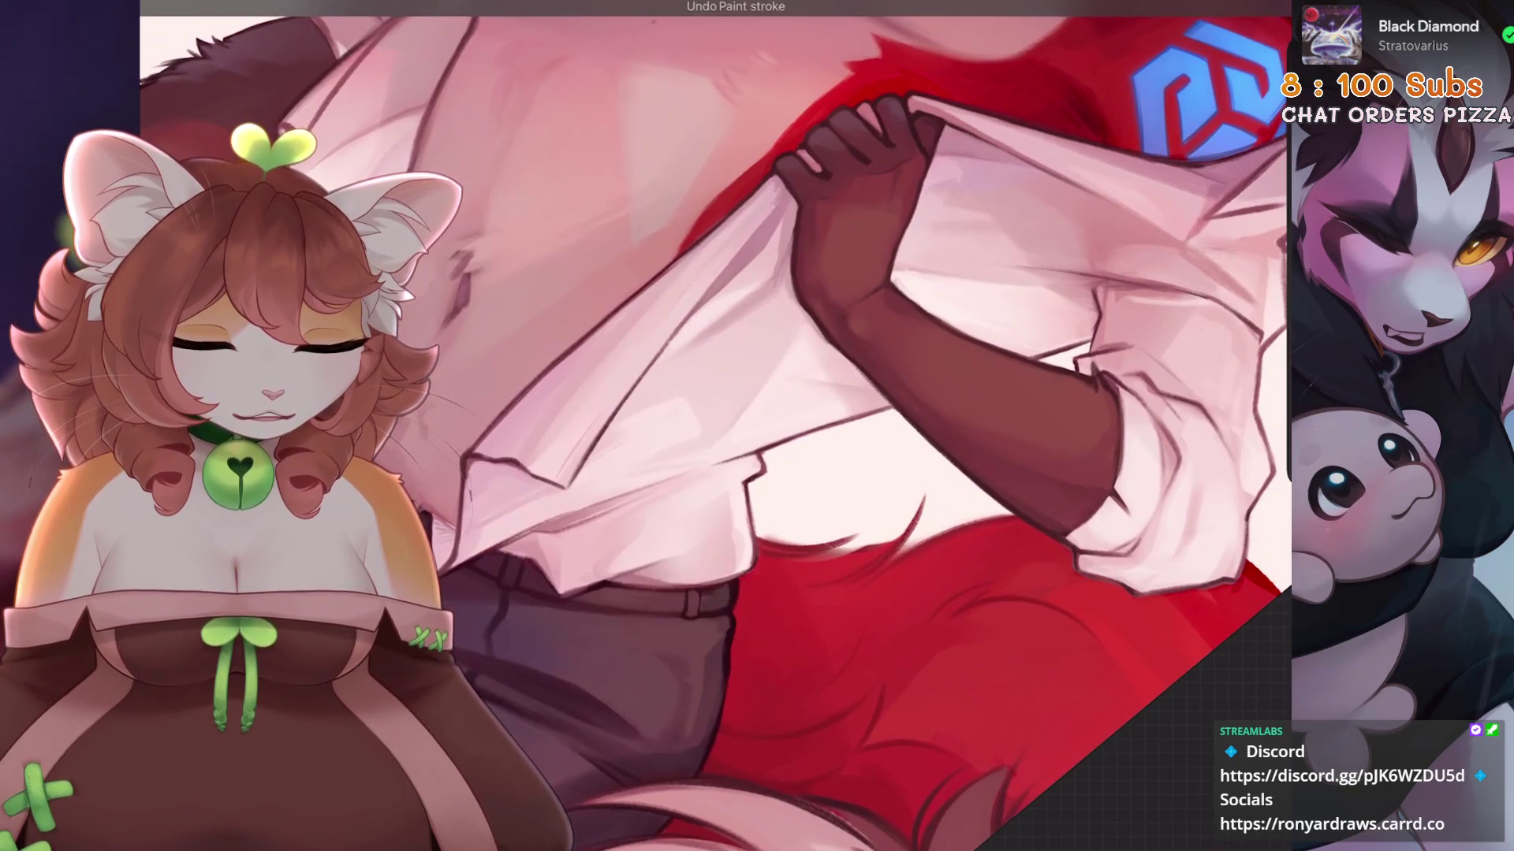
key(ctrl+z)
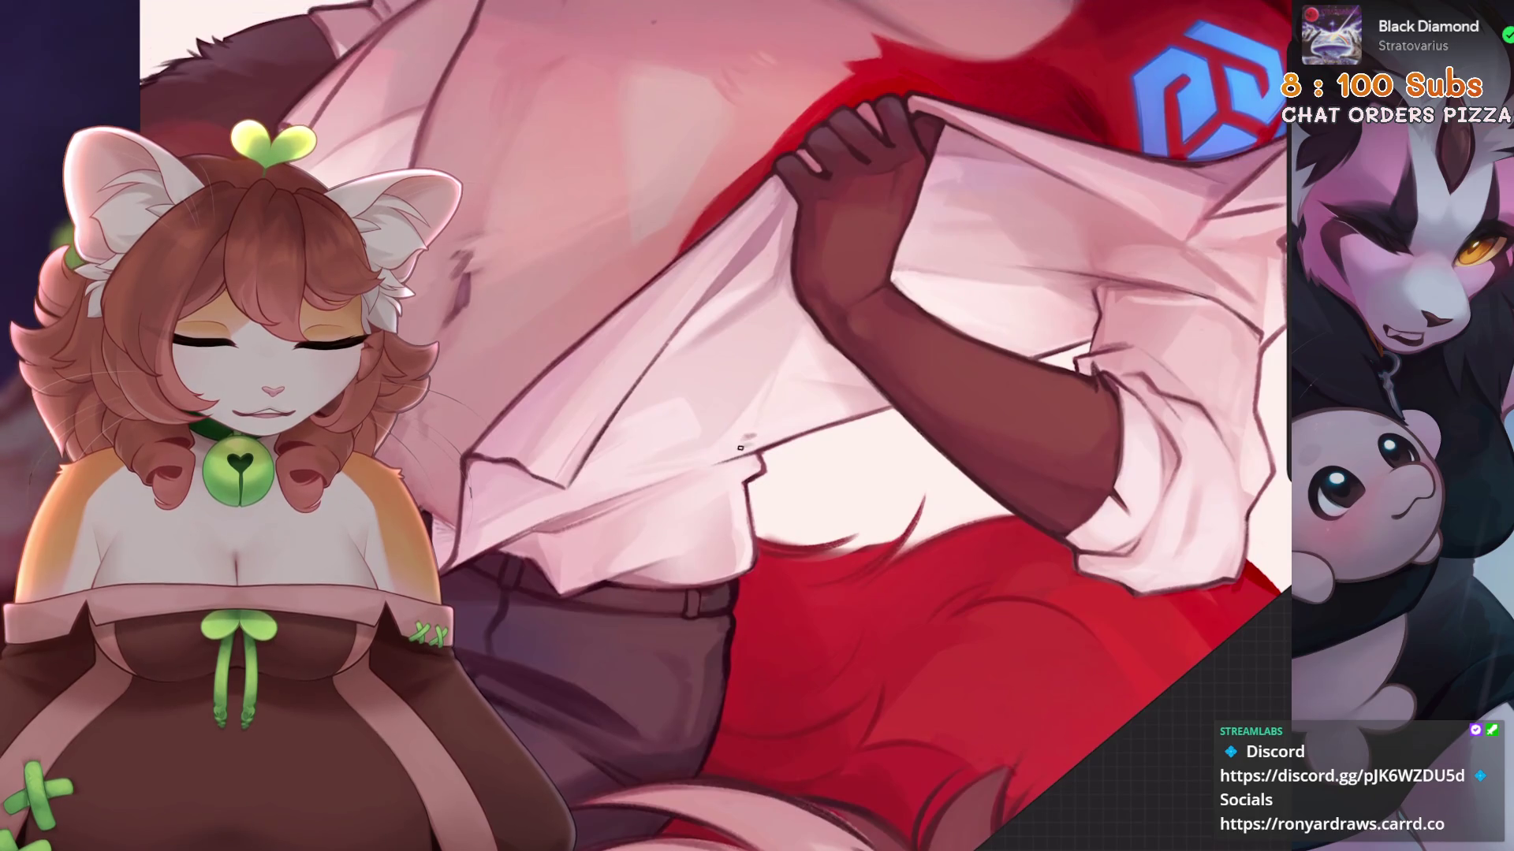
scroll(788, 394, up, 2)
key(ctrl+z)
Draw a dark fold line on the shirt beside the gripping hand.
scroll(709, 426, down, 3)
scroll(710, 426, down, 2)
scroll(709, 426, up, 5)
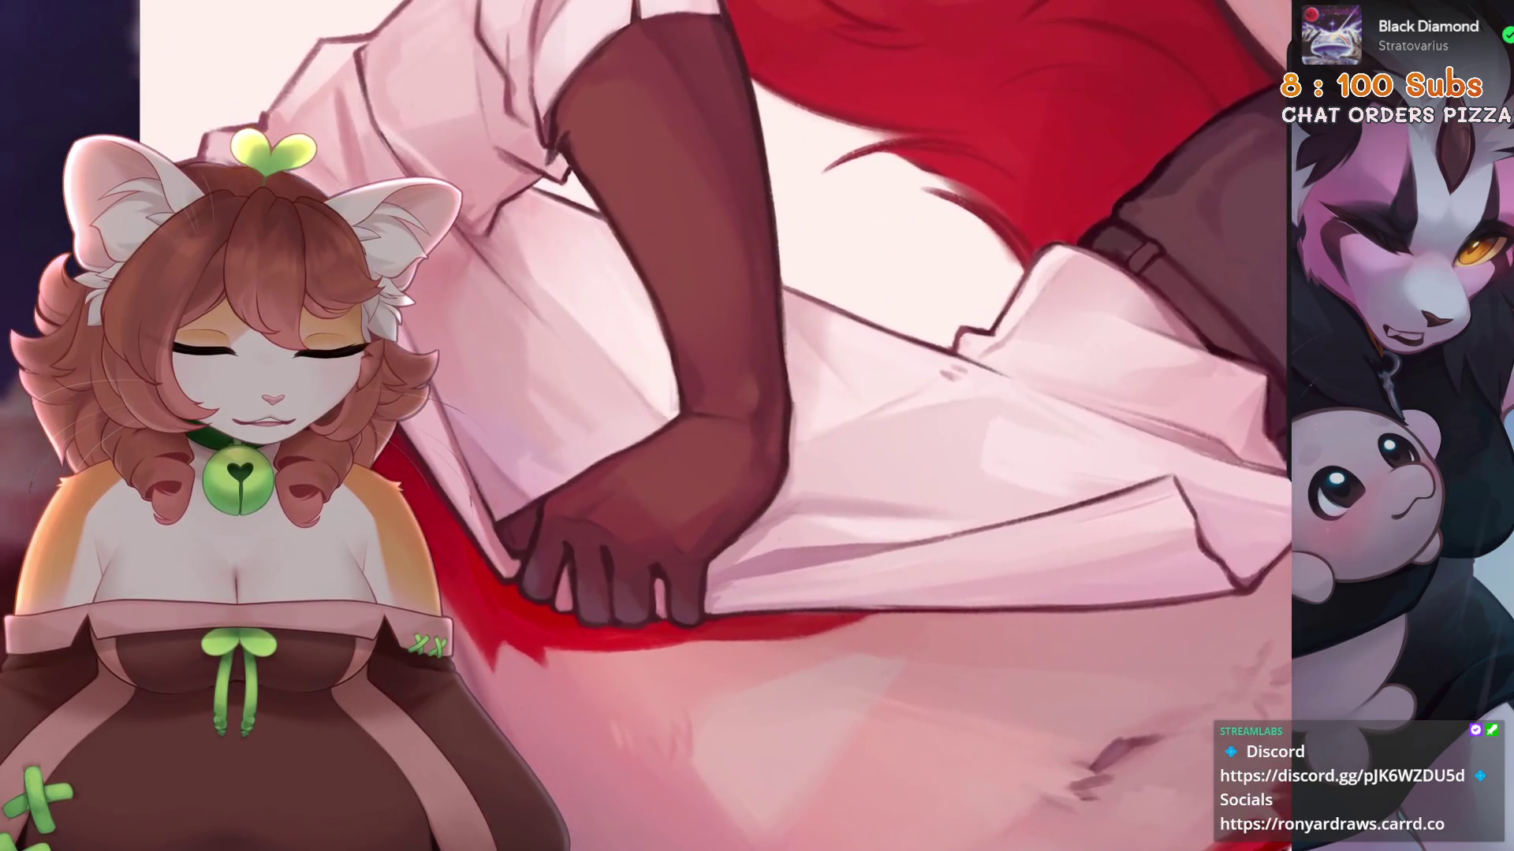
scroll(880, 359, up, 1)
drag(856, 385, 887, 357)
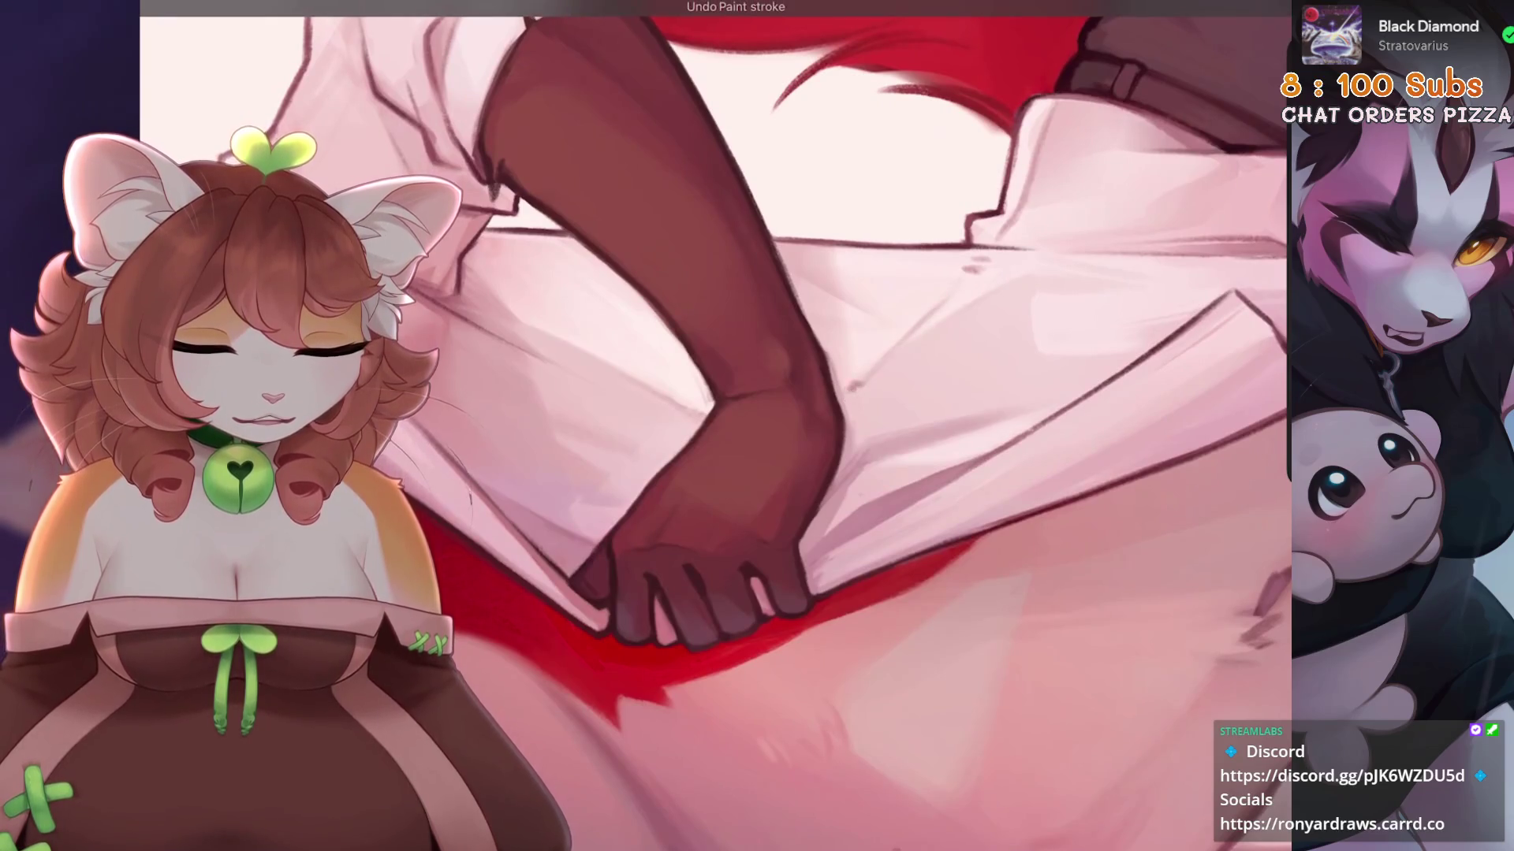
scroll(710, 426, up, 1)
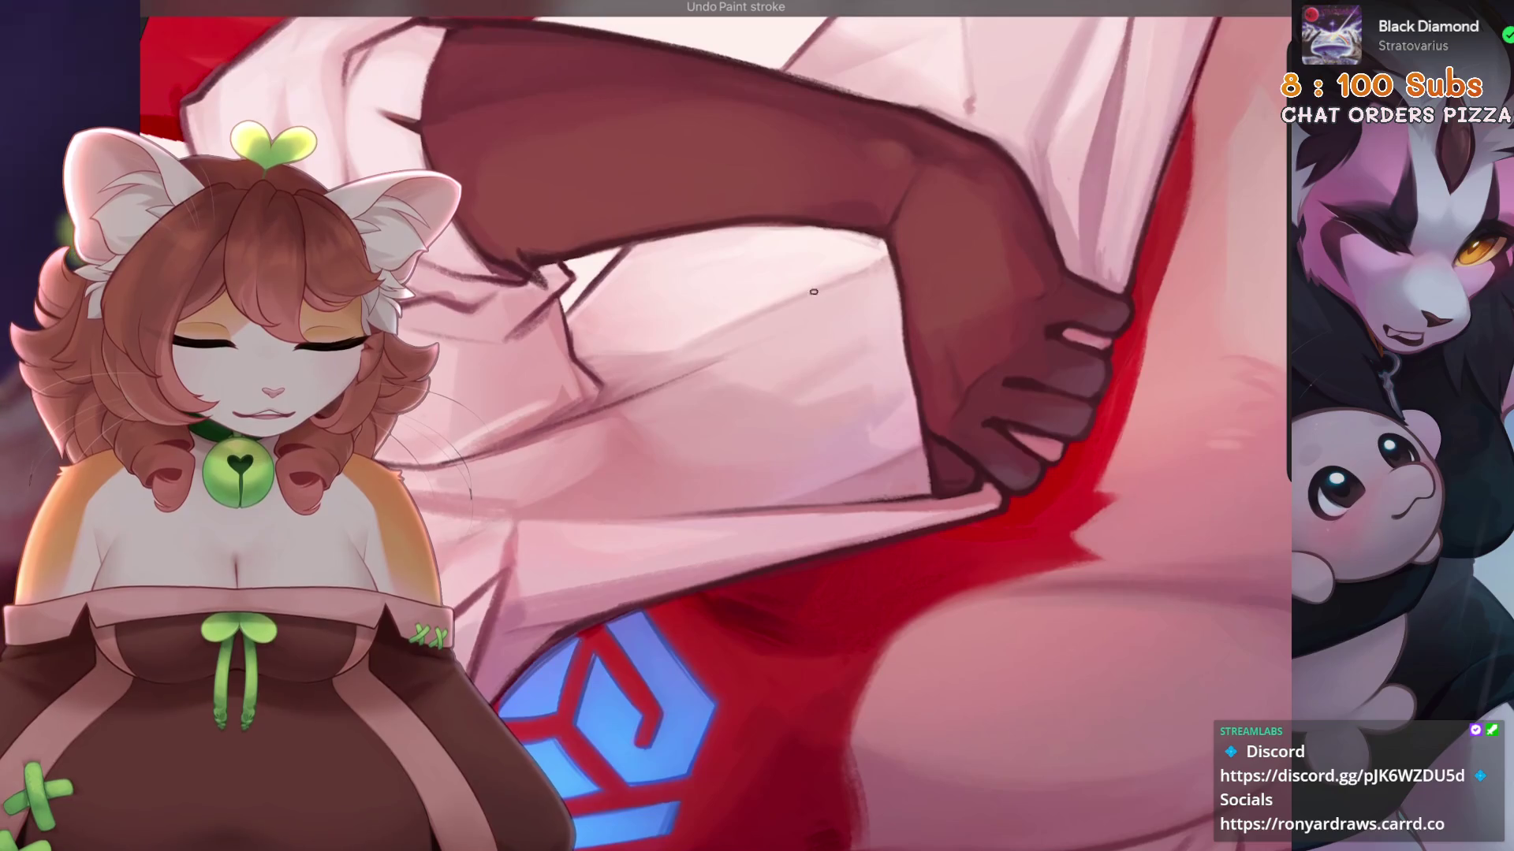
scroll(865, 270, down, 2)
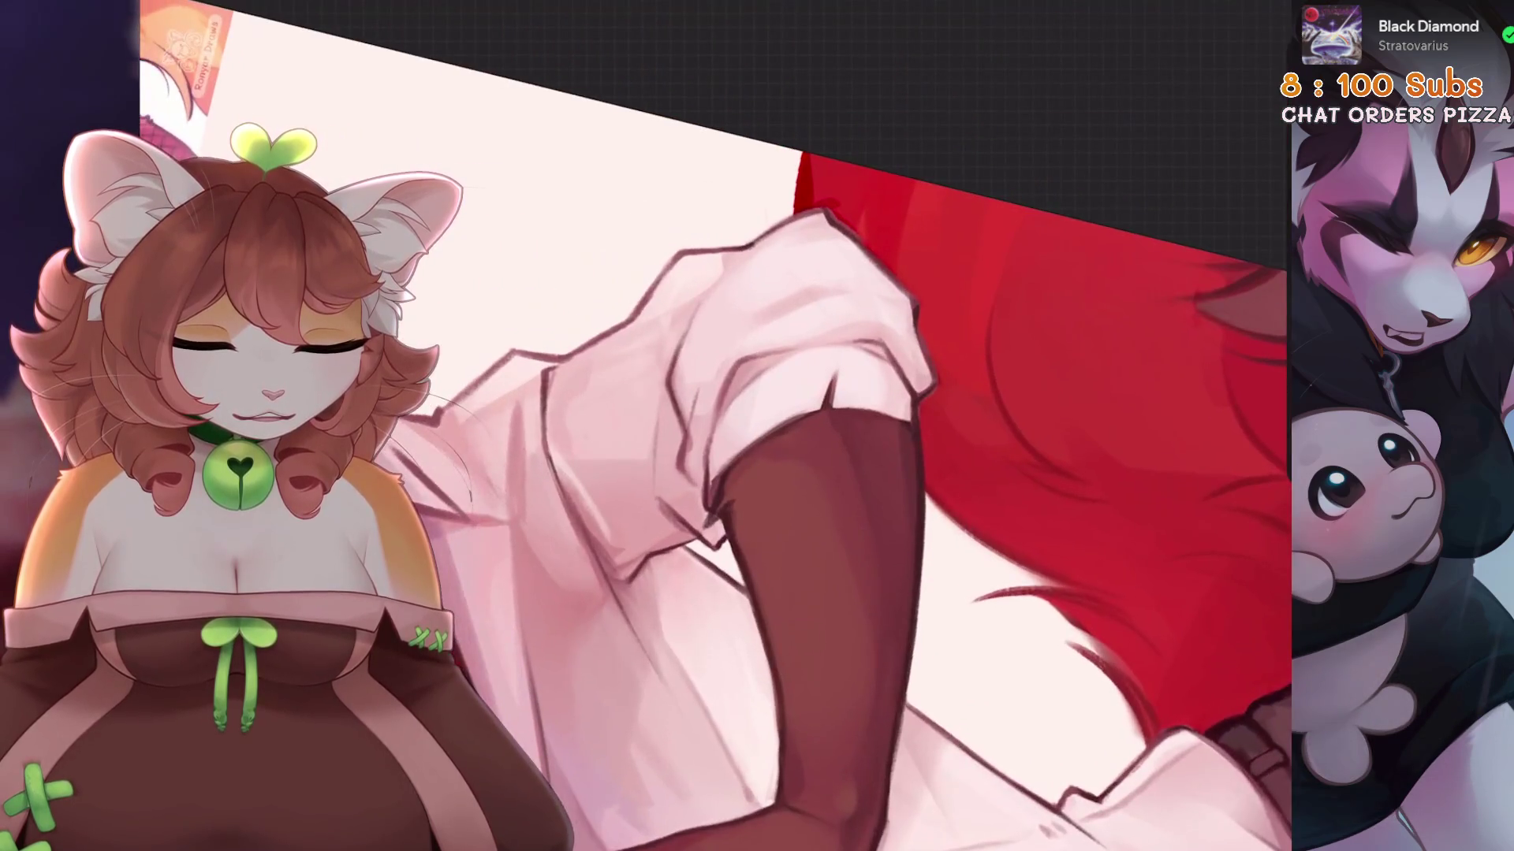
Undo the last three paint strokes while zooming onto the sleeve.
key(ctrl+z)
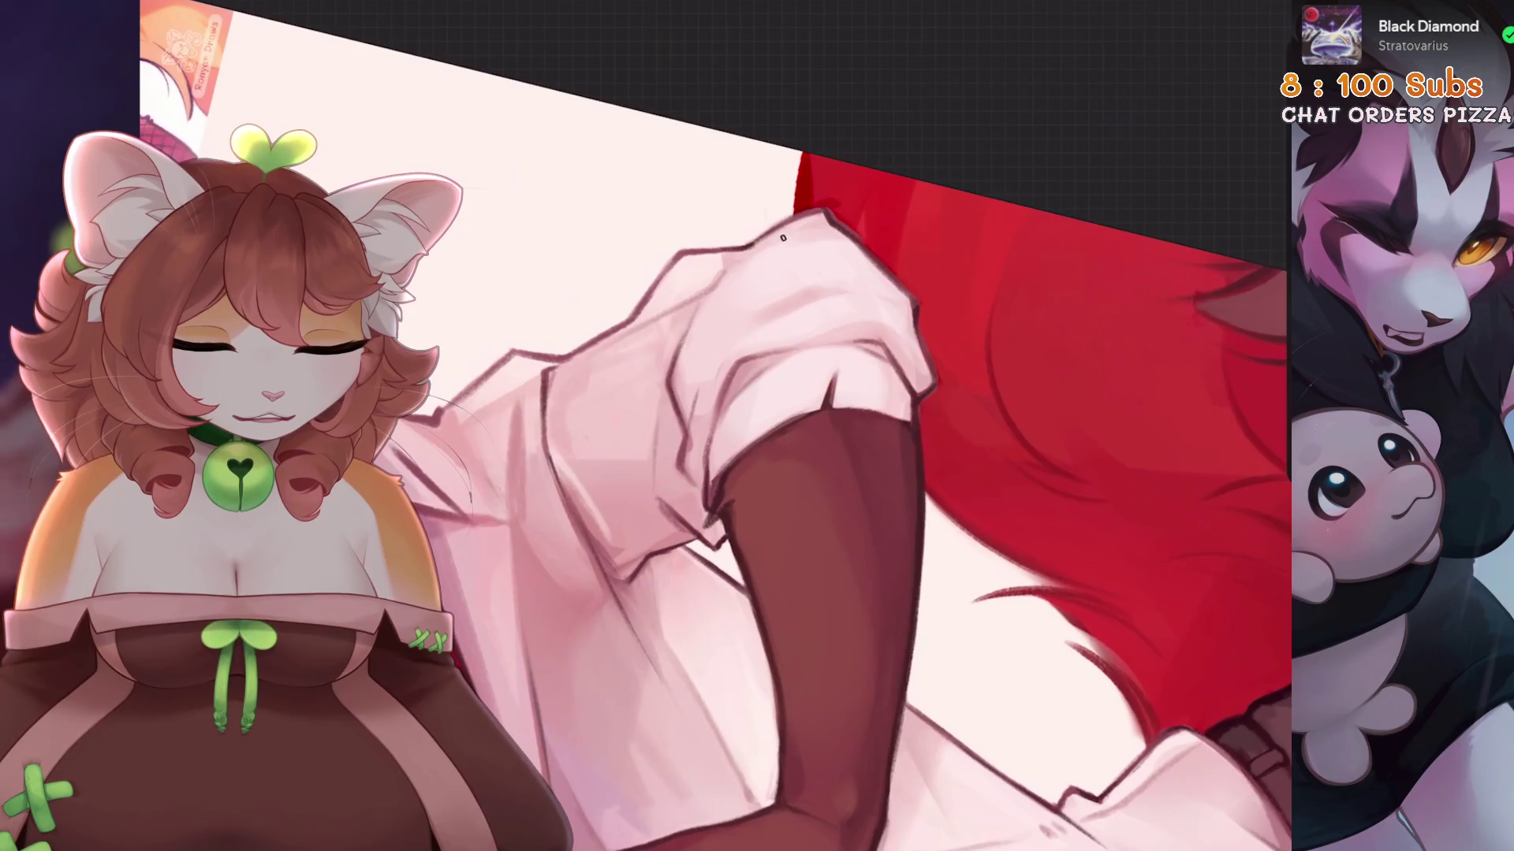
key(ctrl+z)
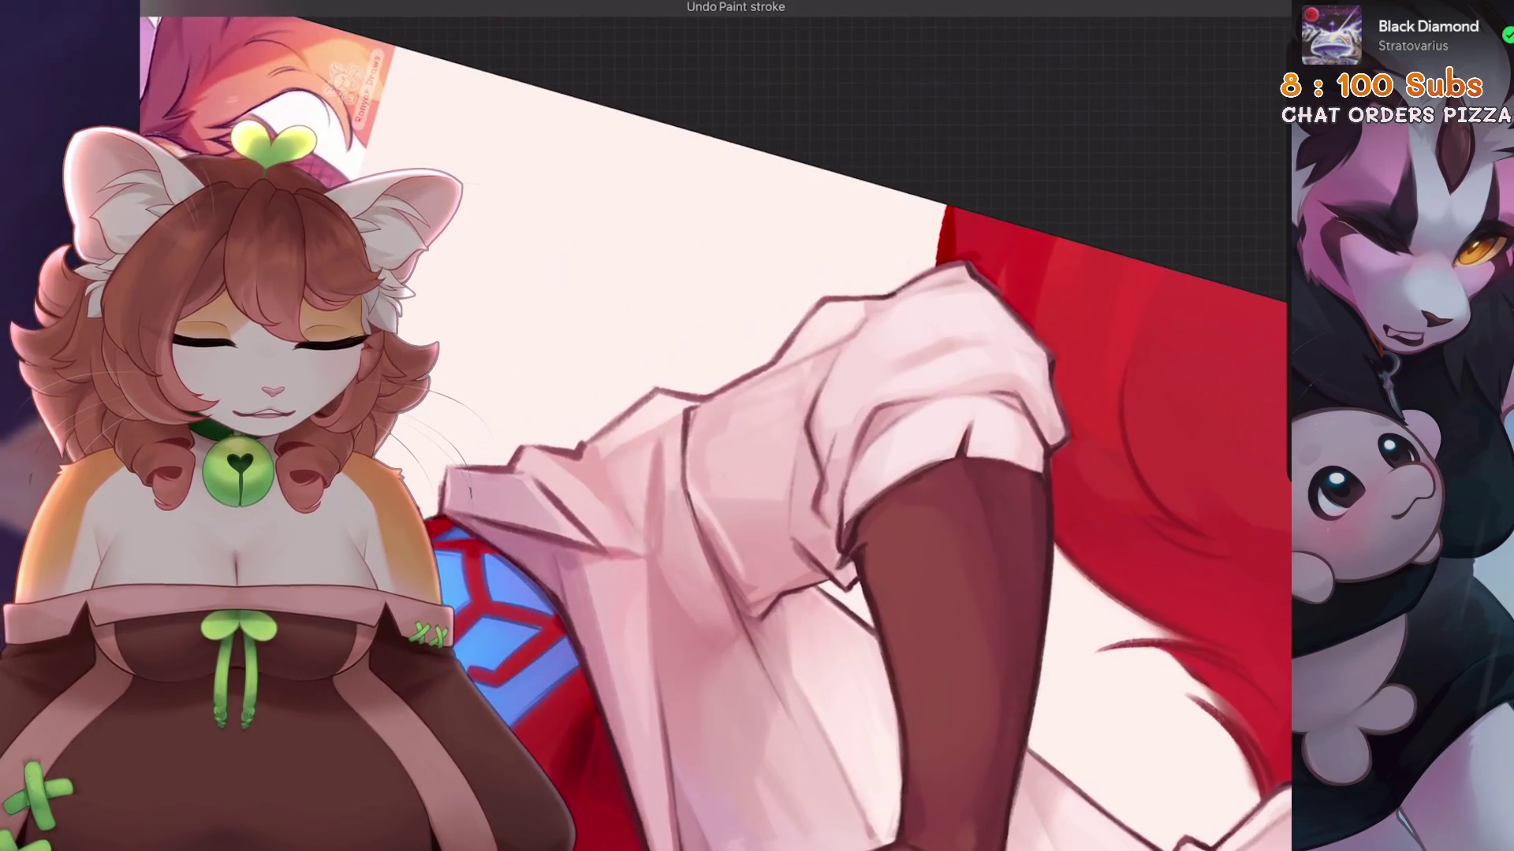
scroll(965, 279, up, 1)
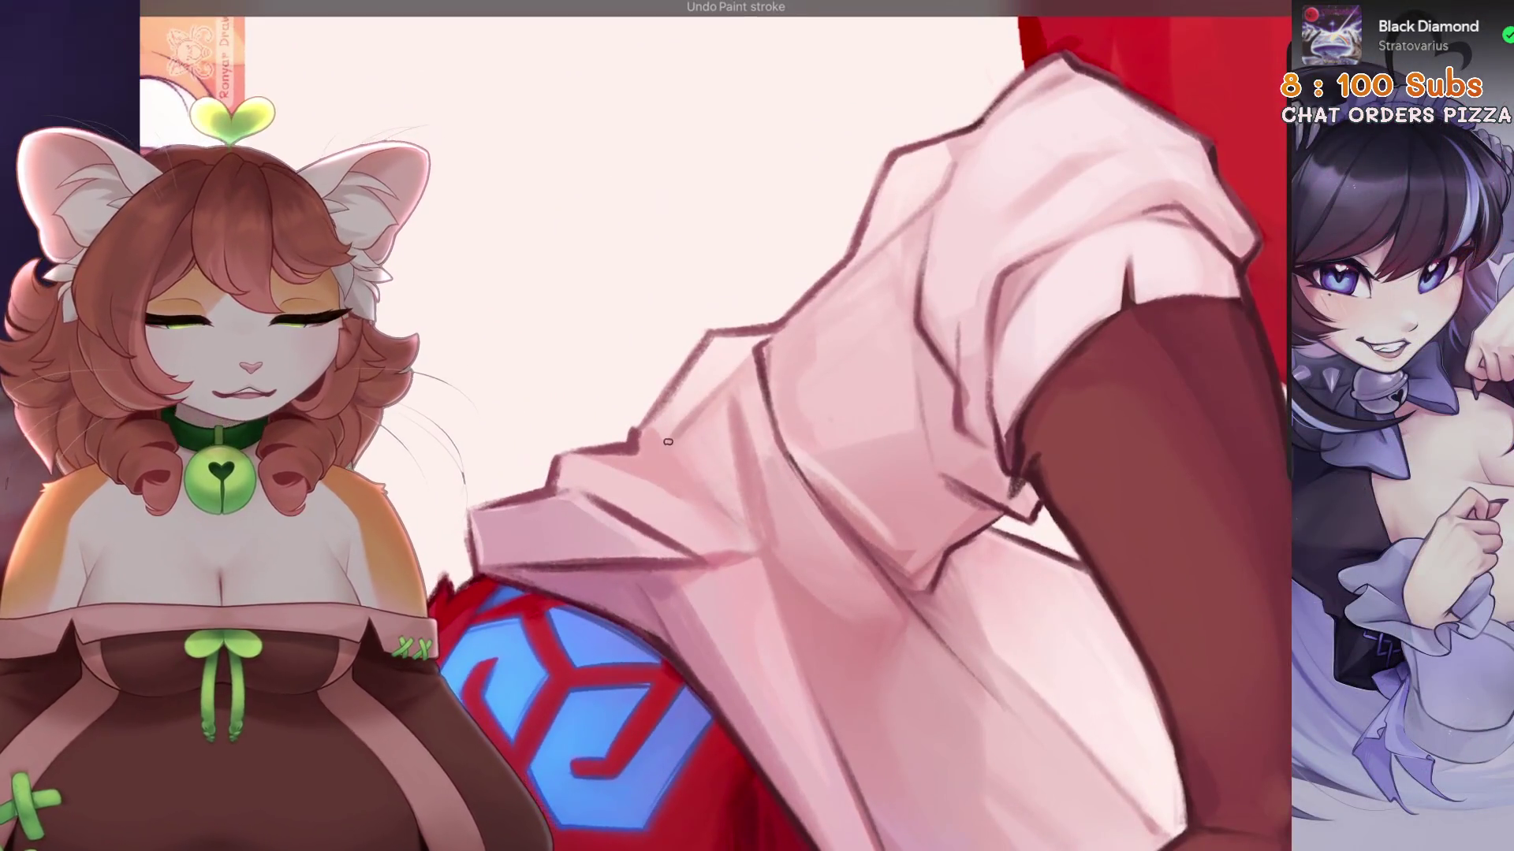
scroll(822, 423, up, 2)
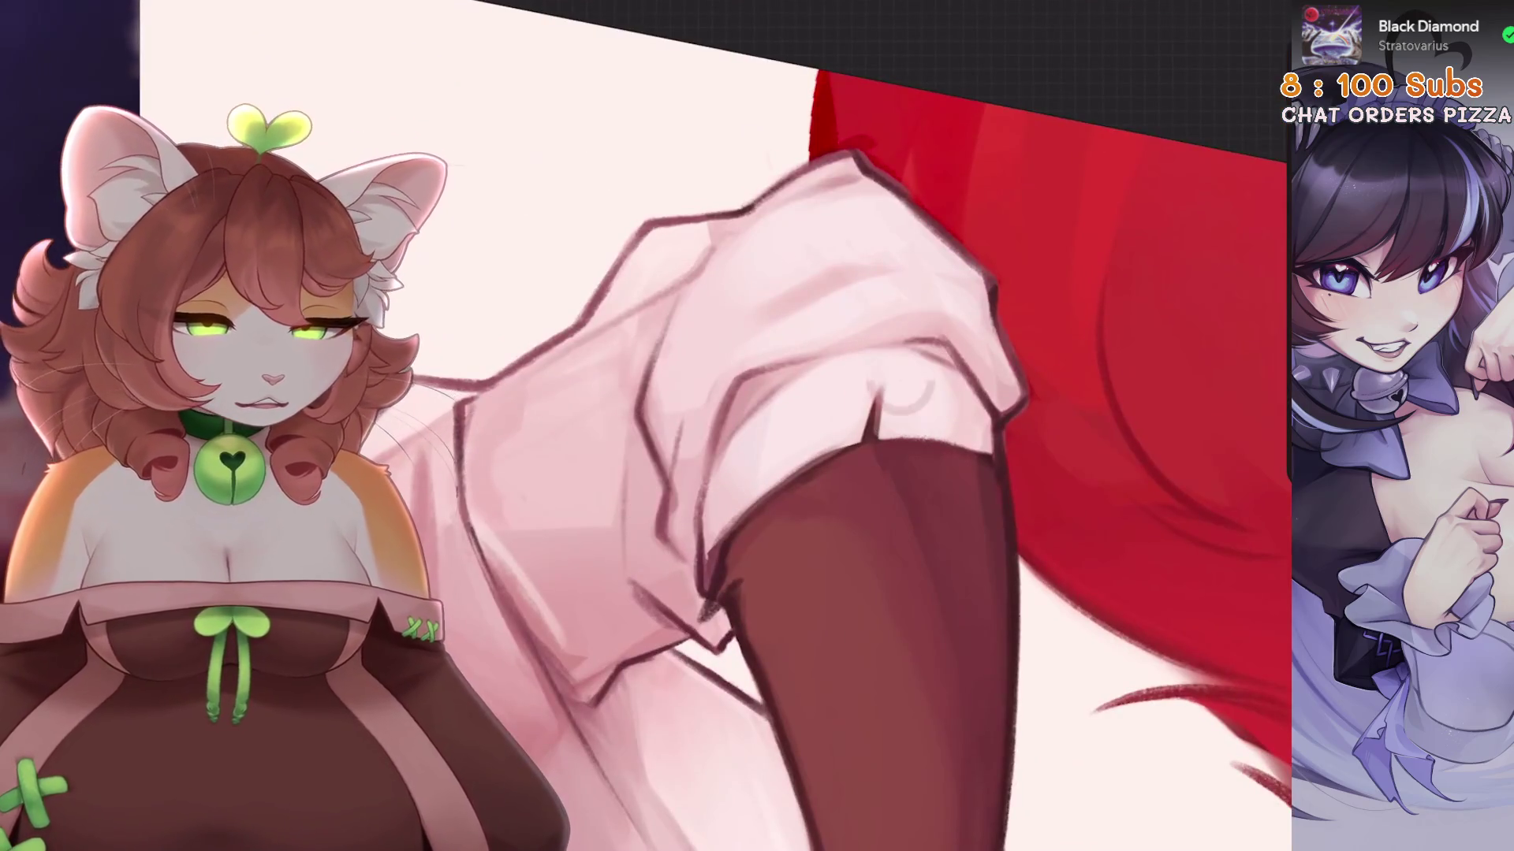
scroll(781, 467, up, 2)
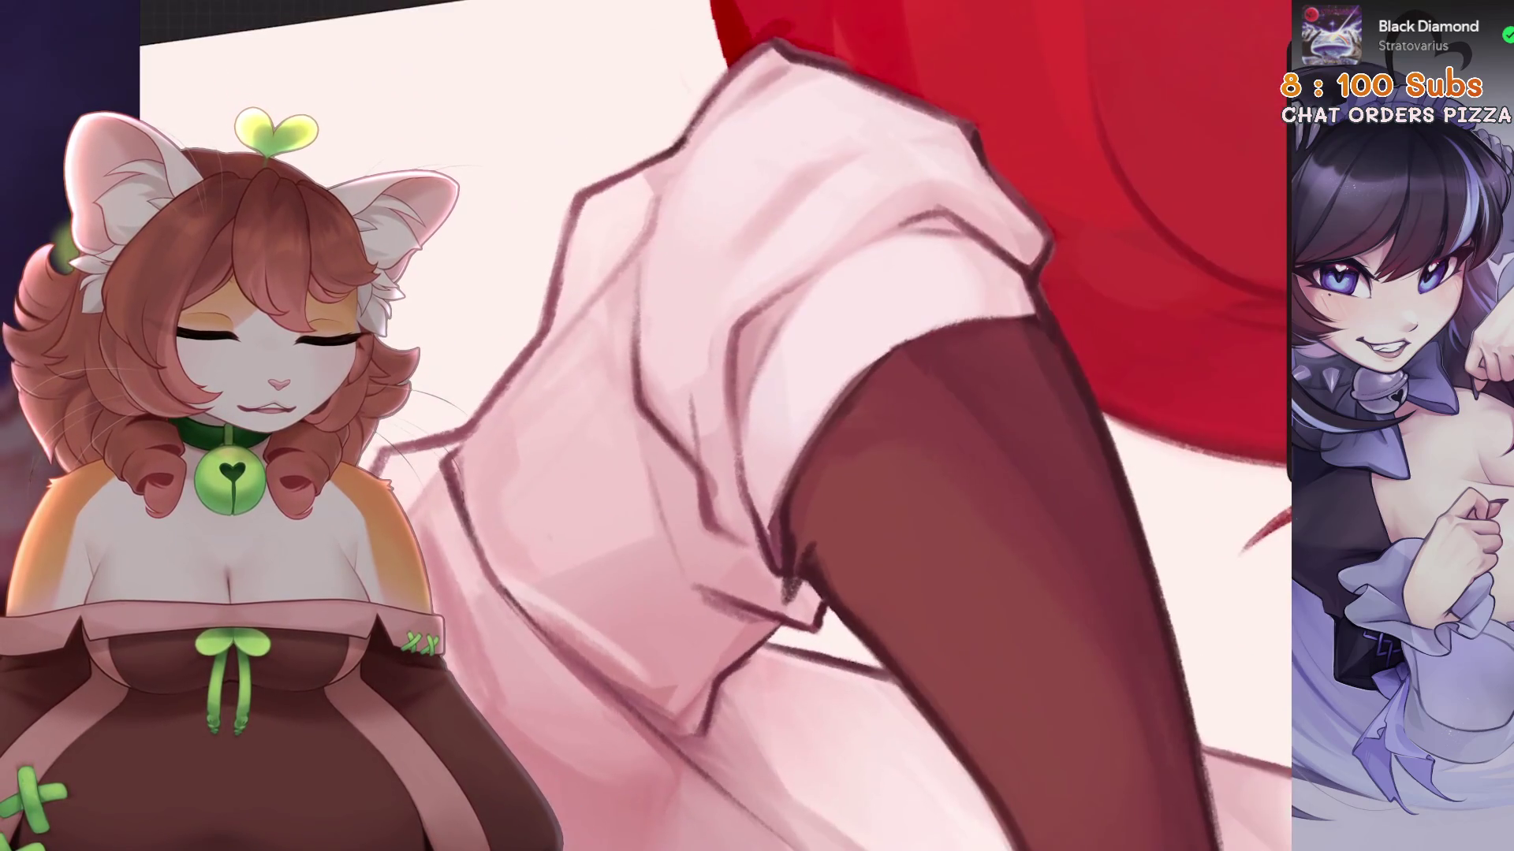
key(ctrl+z)
Reduce the brush size and remove the short dark pencil strokes.
key(bracketleft)
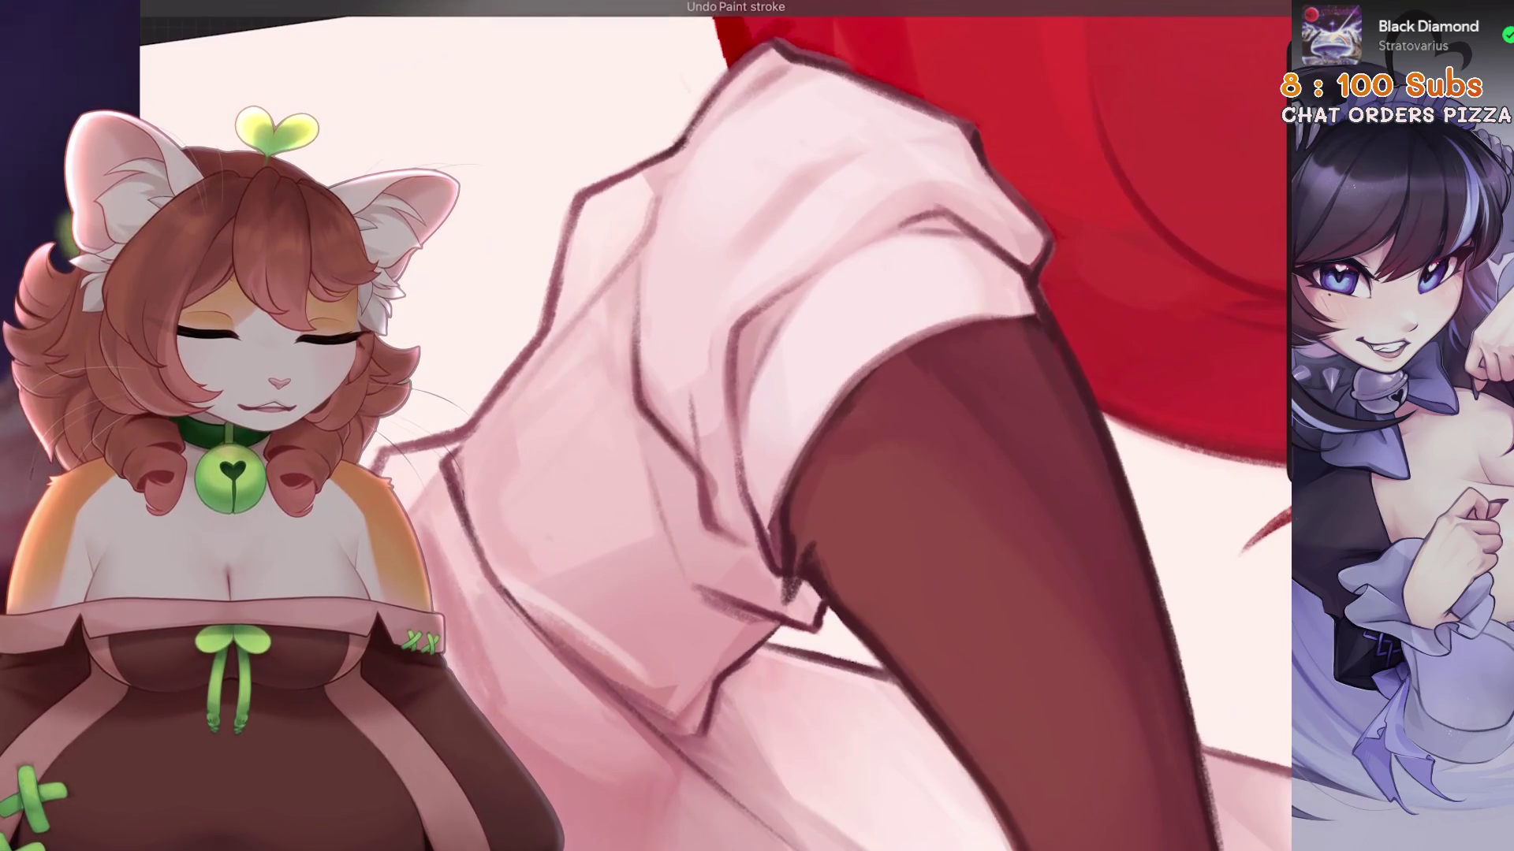
scroll(716, 426, down, 3)
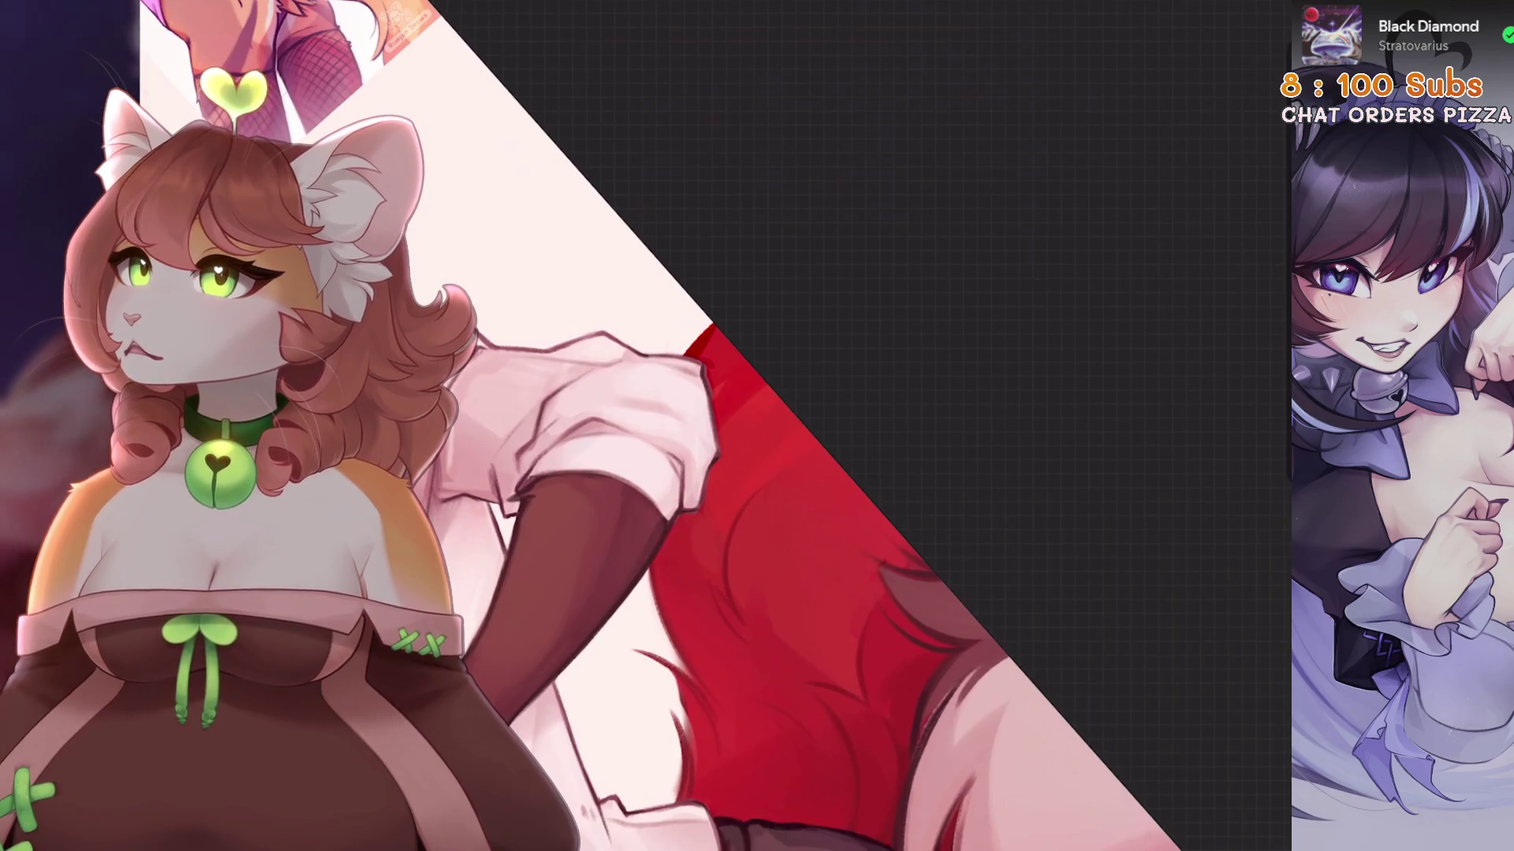
scroll(836, 403, up, 4)
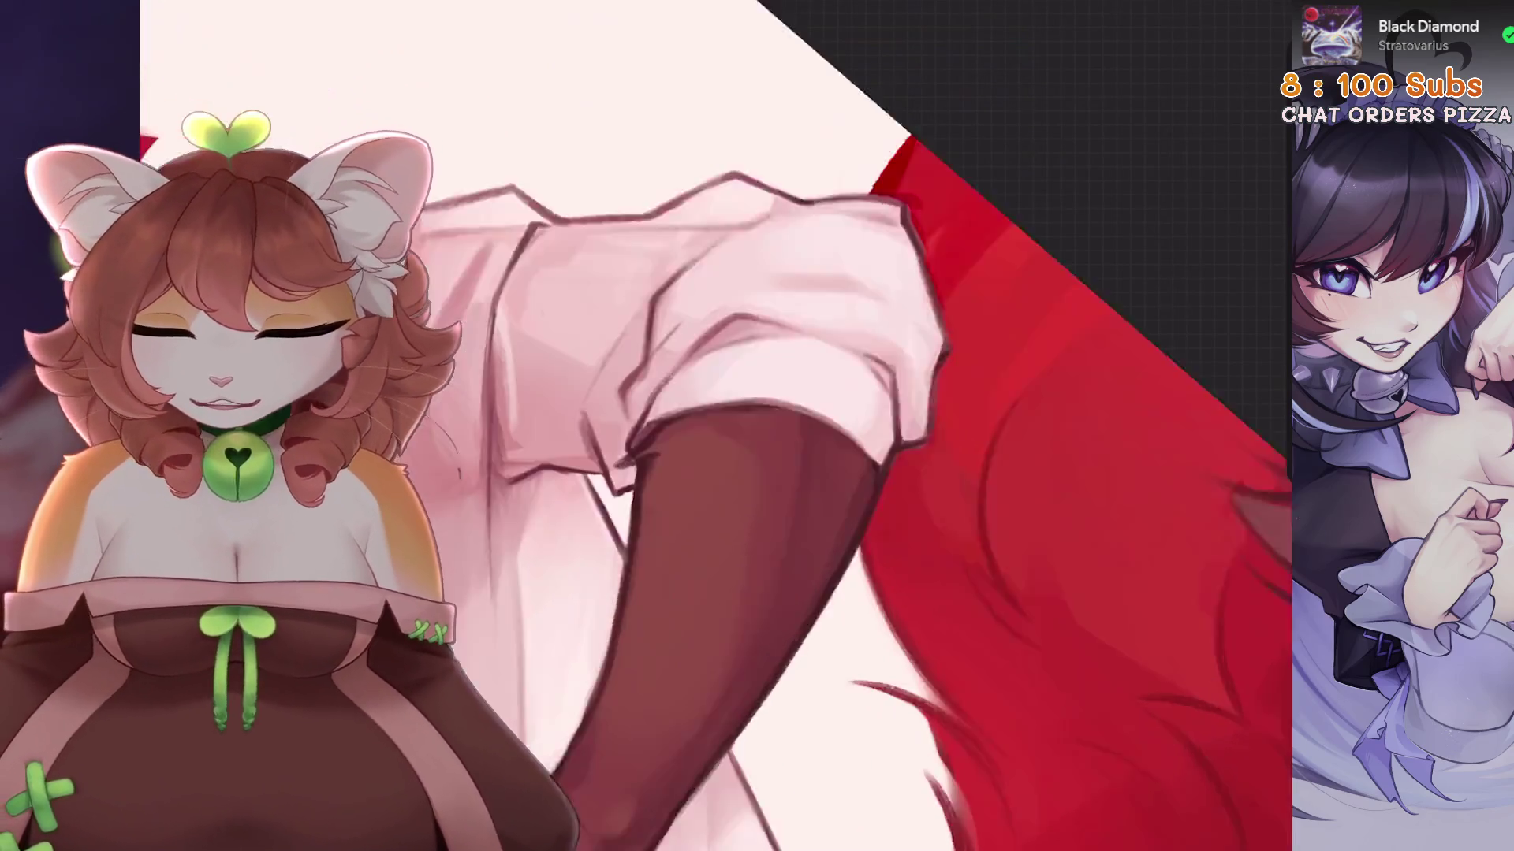
scroll(837, 403, down, 2)
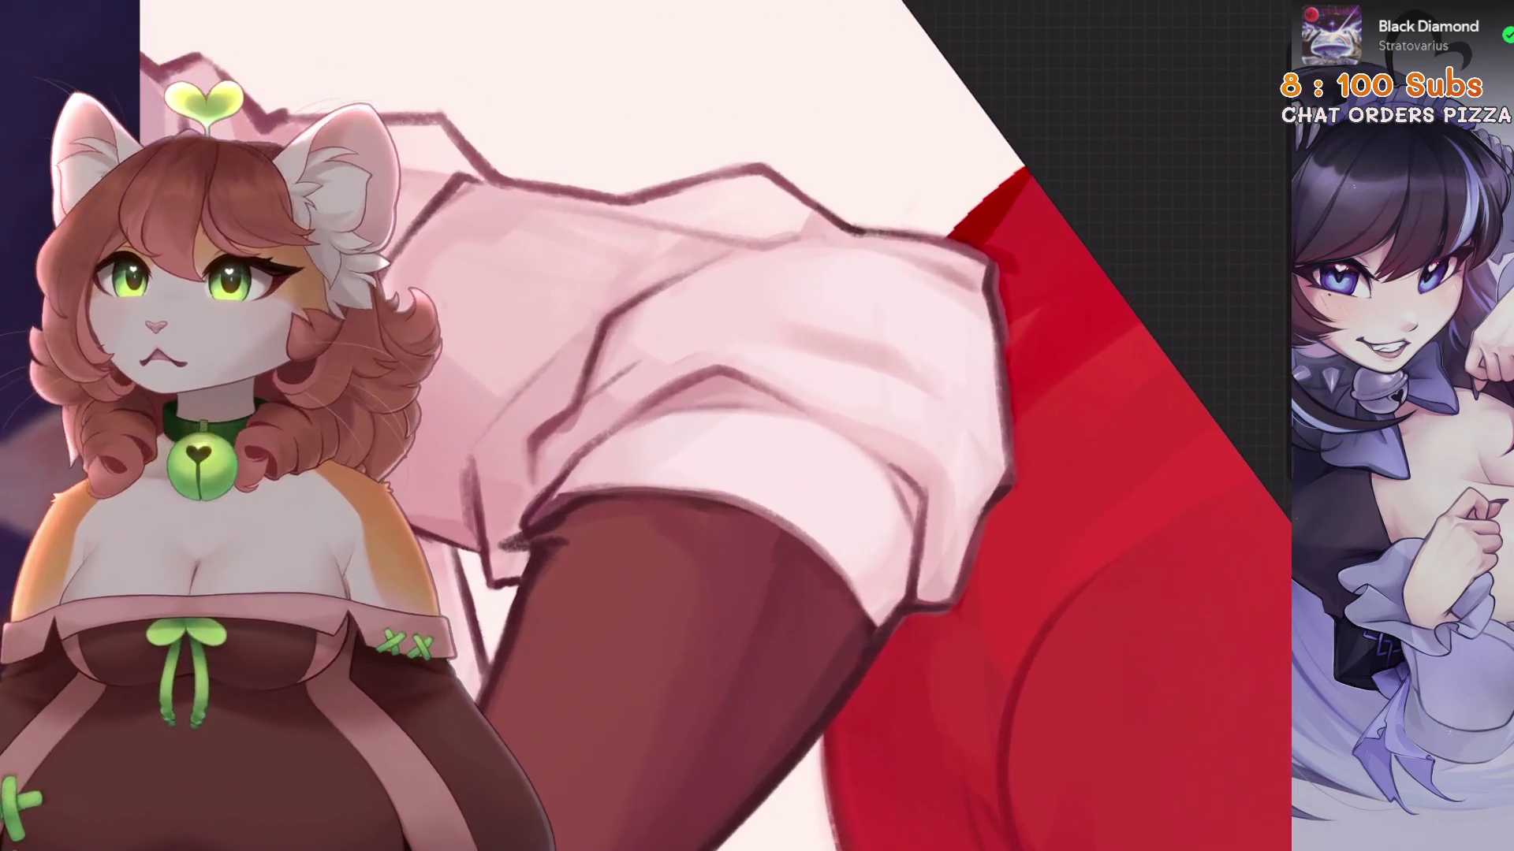
key(ctrl+z)
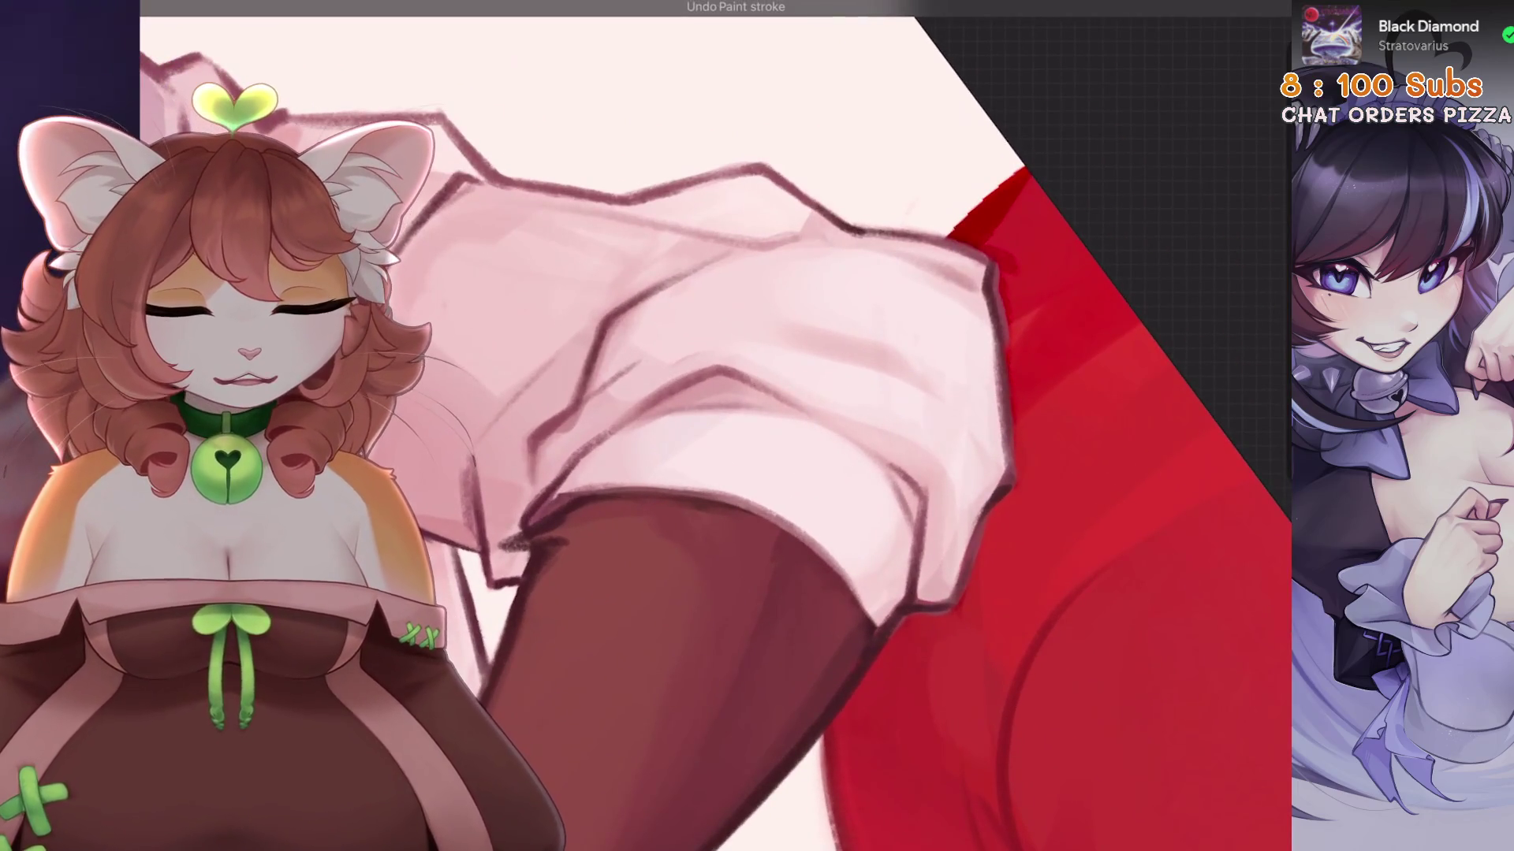
key(ctrl+z)
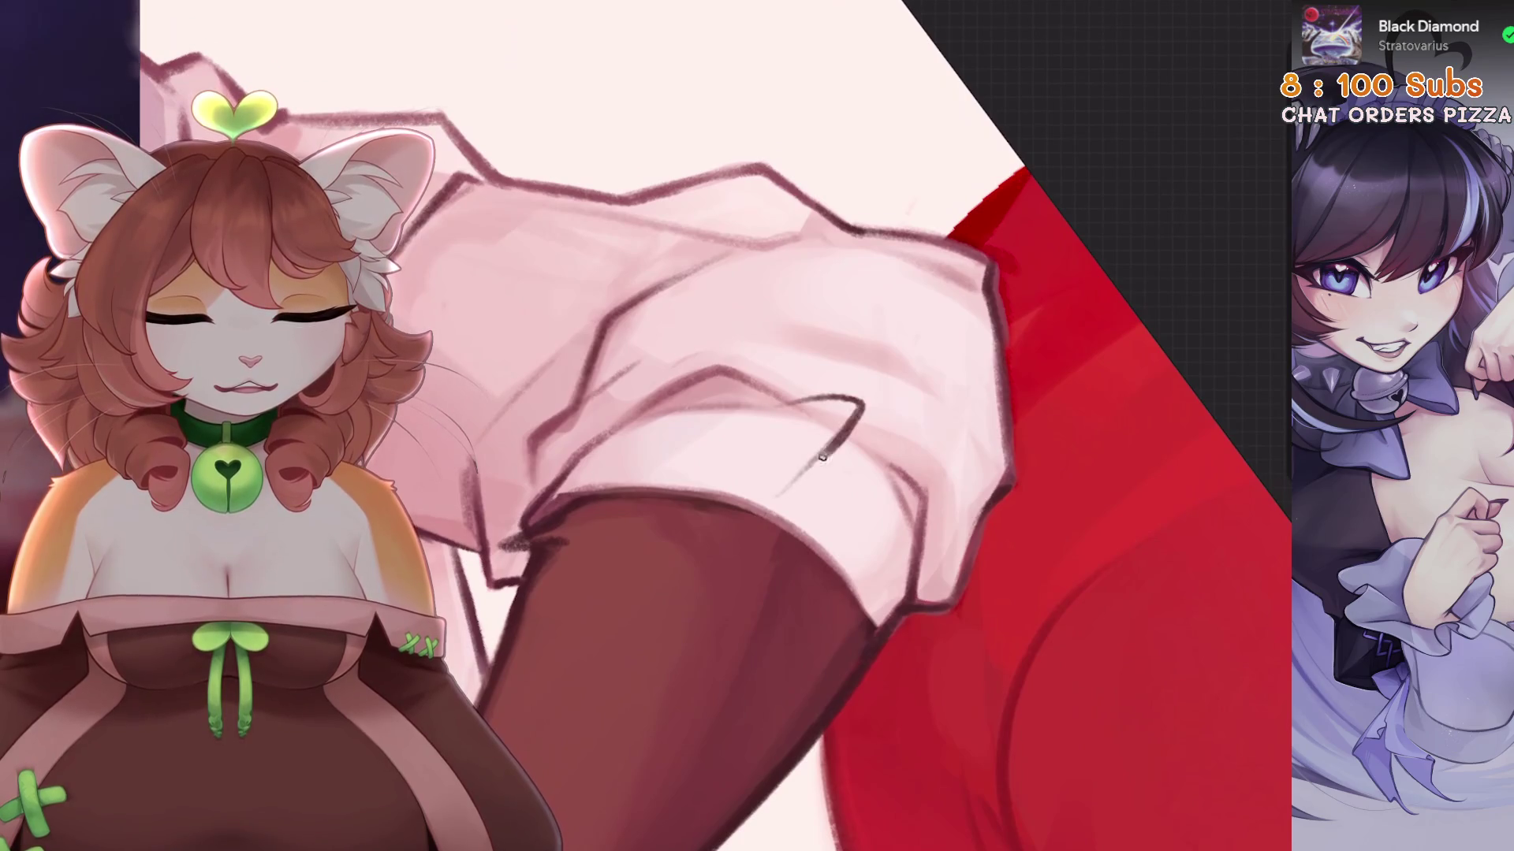
scroll(788, 394, up, 2)
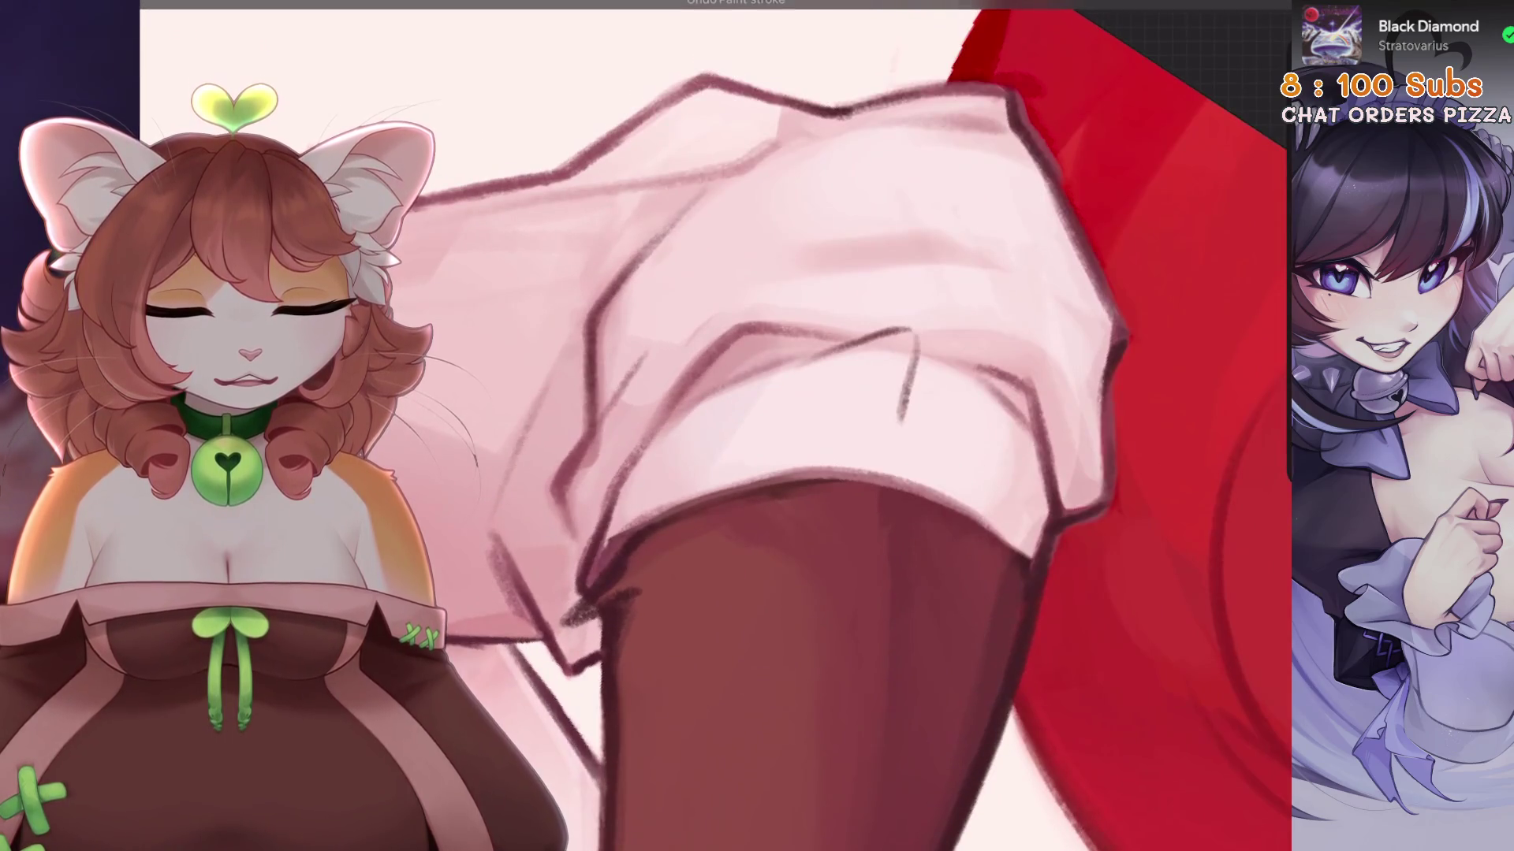
Draw vertical crease lines on the sleeve, undoing and redrawing until they fit.
drag(922, 317, 916, 418)
drag(924, 355, 916, 424)
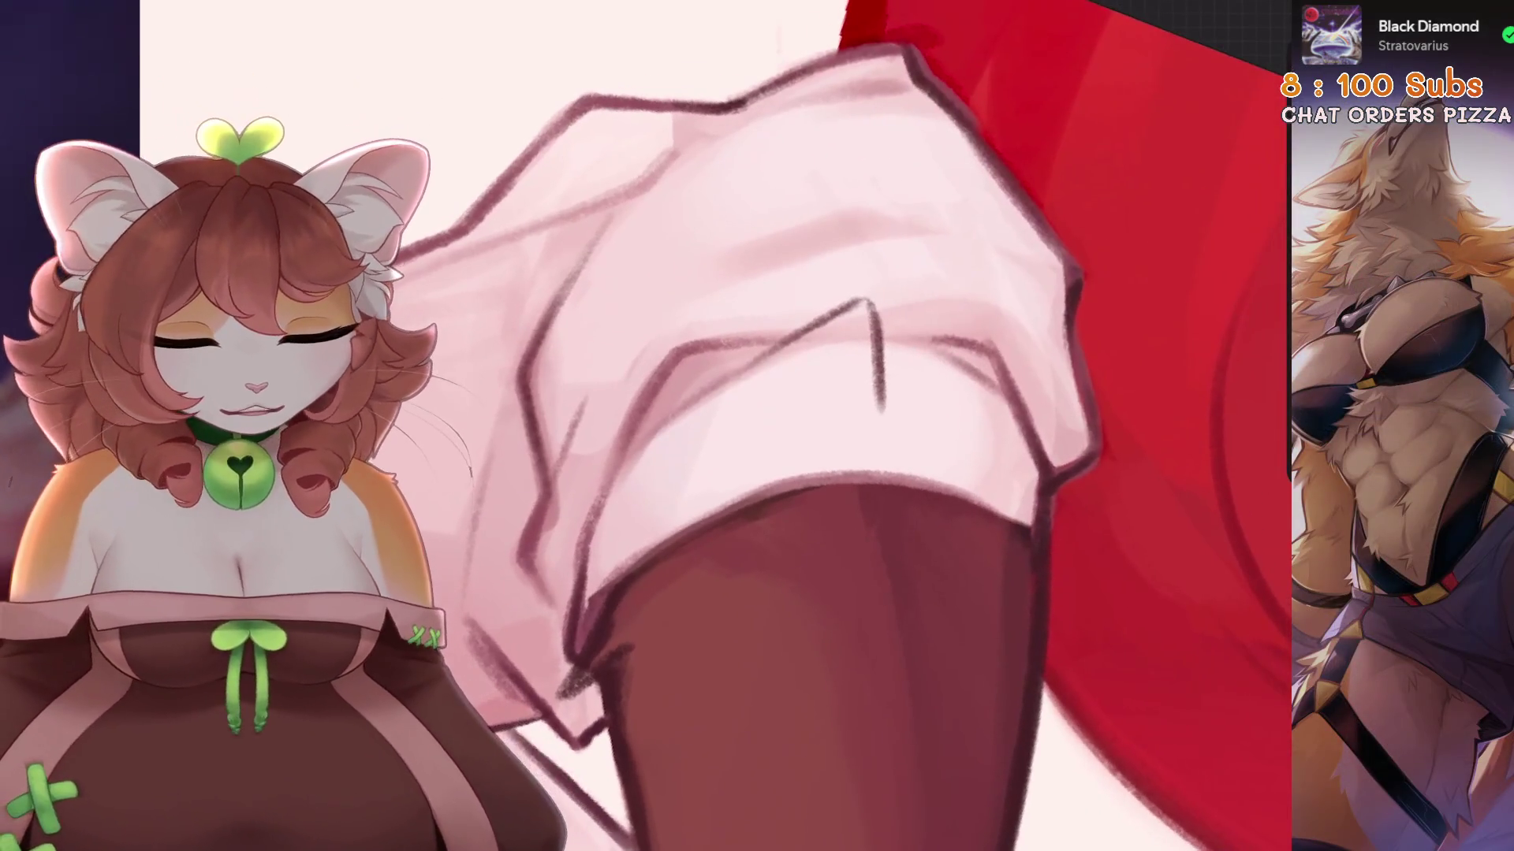
key(ctrl+z)
drag(863, 327, 865, 432)
key(ctrl+z)
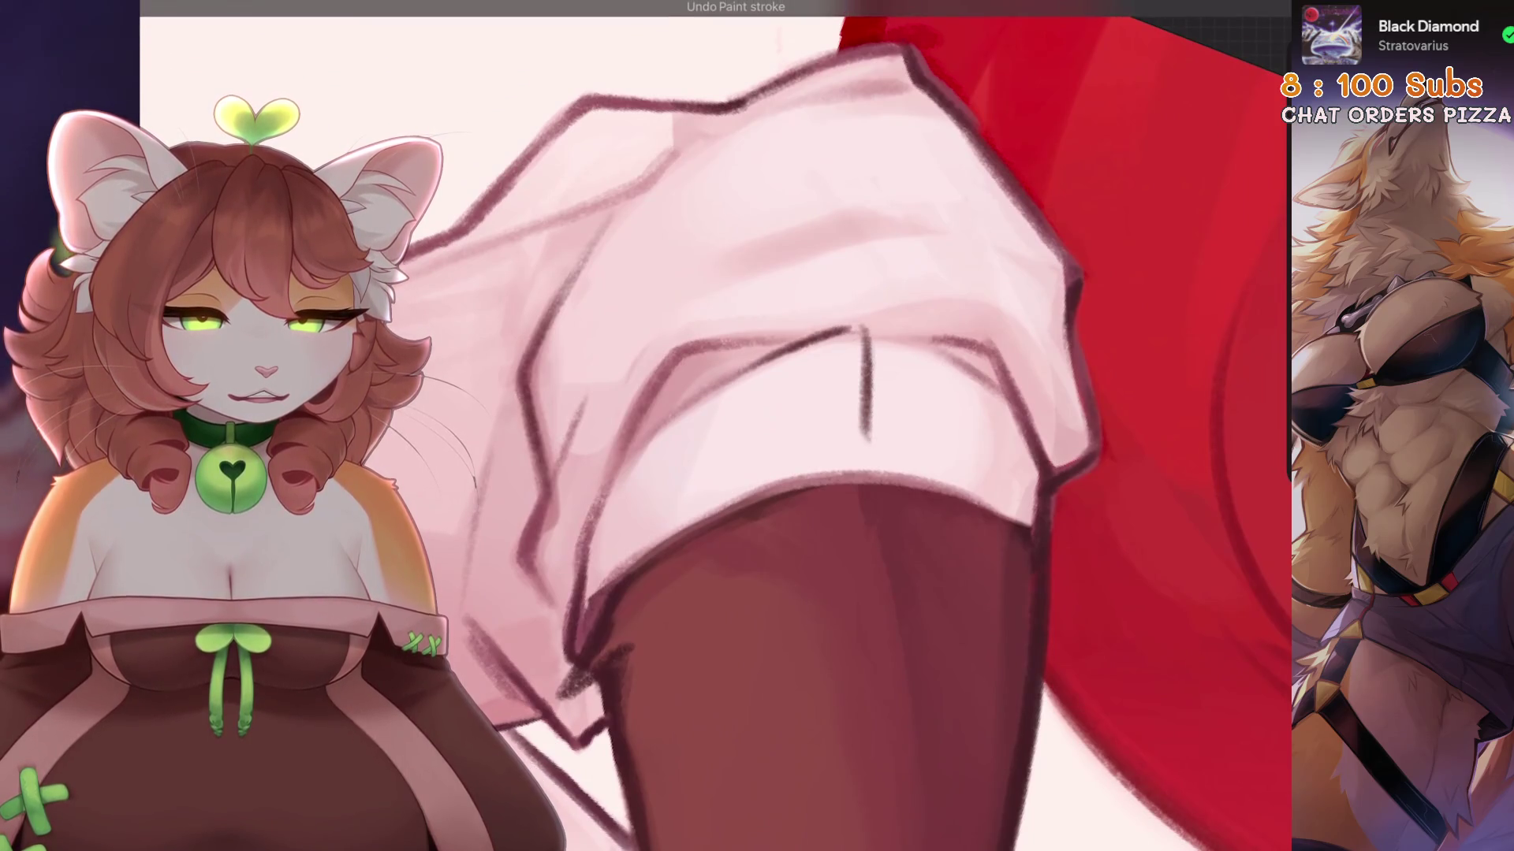
key(ctrl+z)
key(ctrl+z)
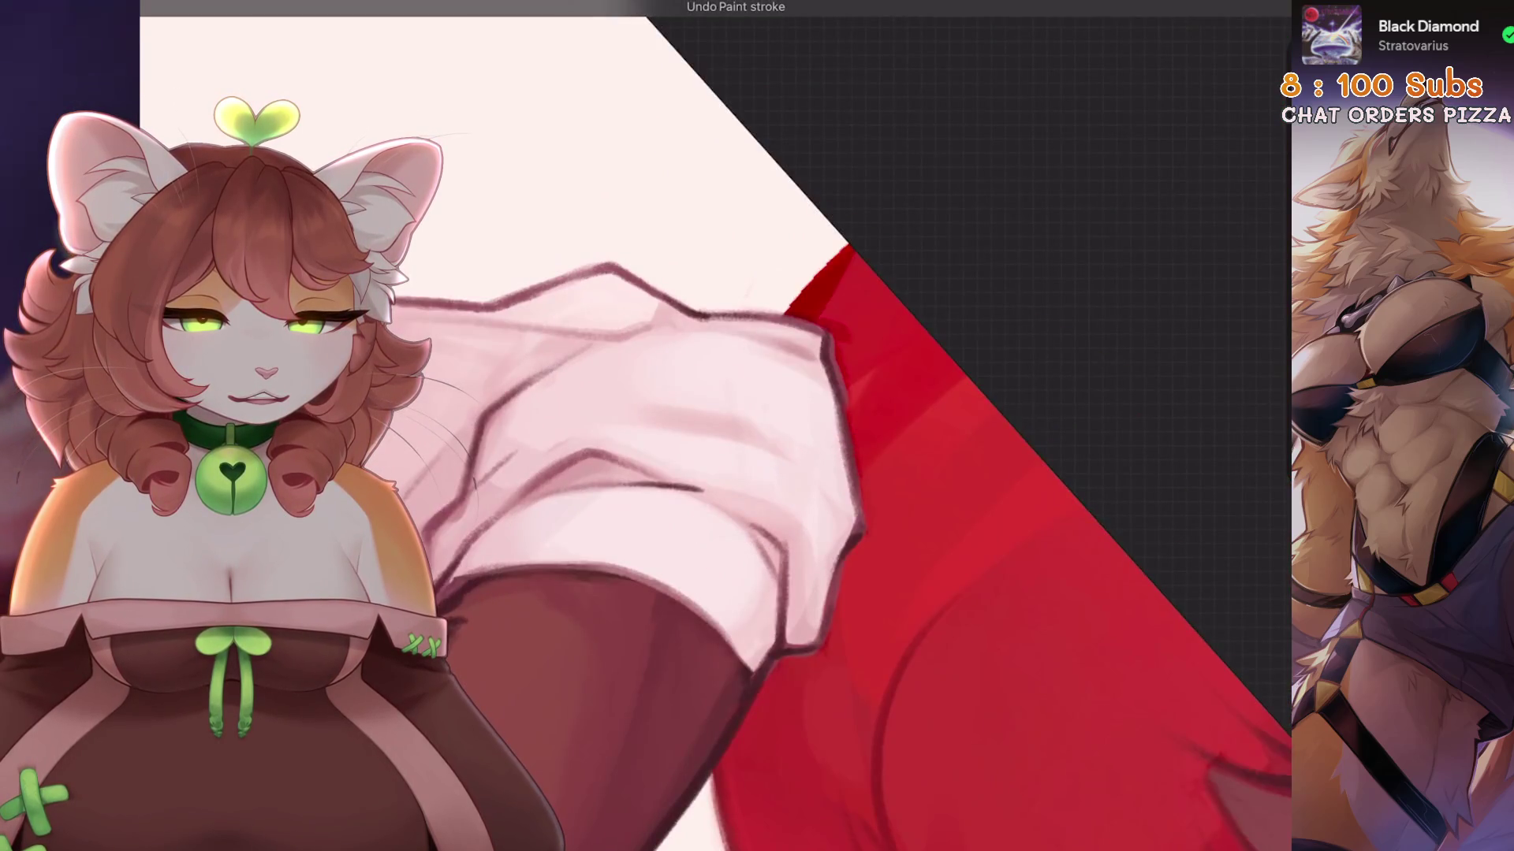
drag(710, 465, 700, 516)
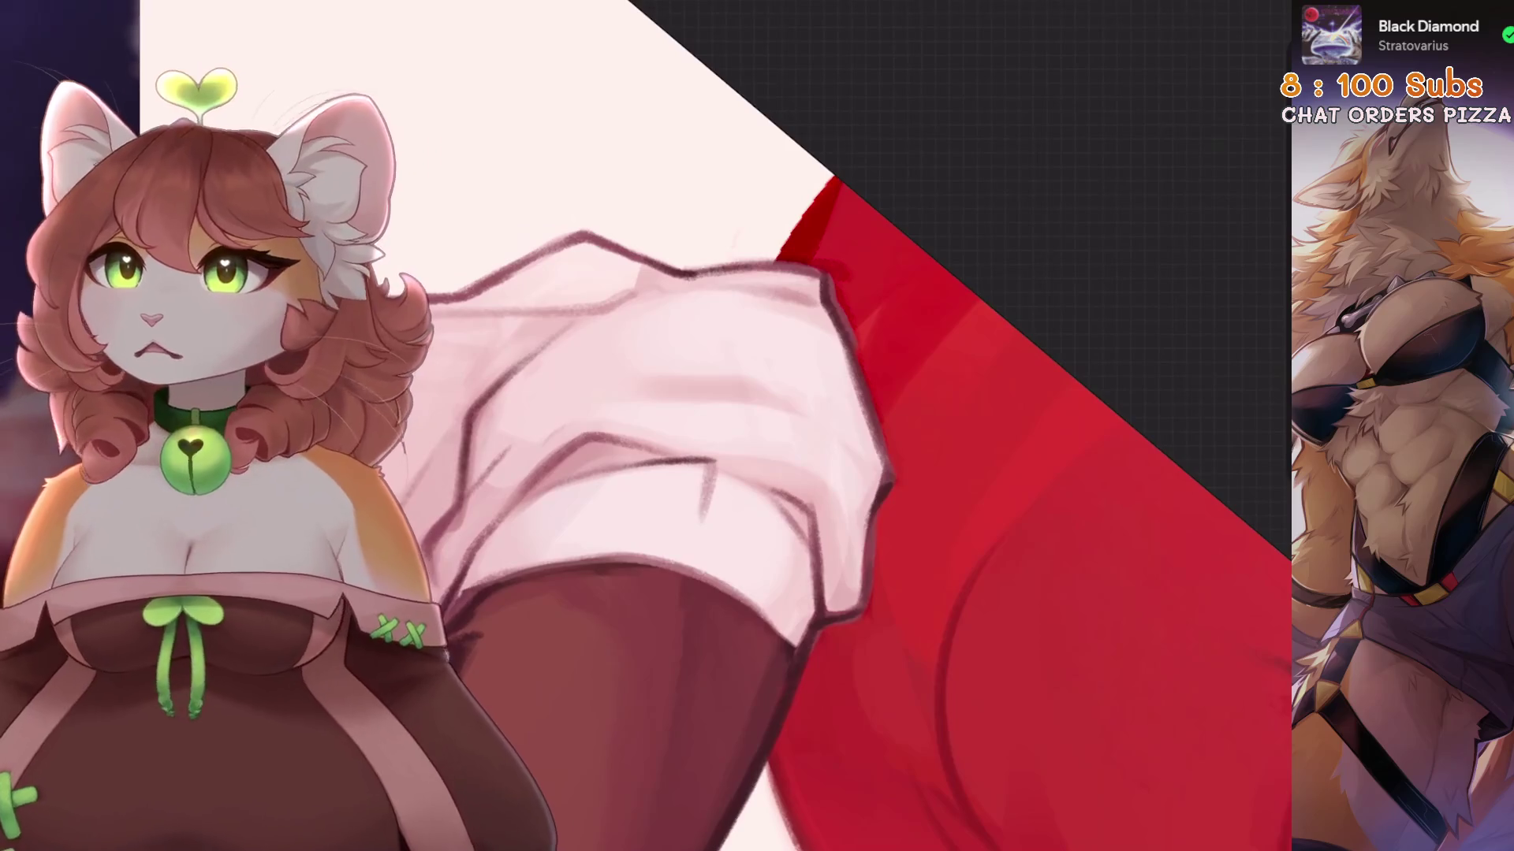
key(ctrl+z)
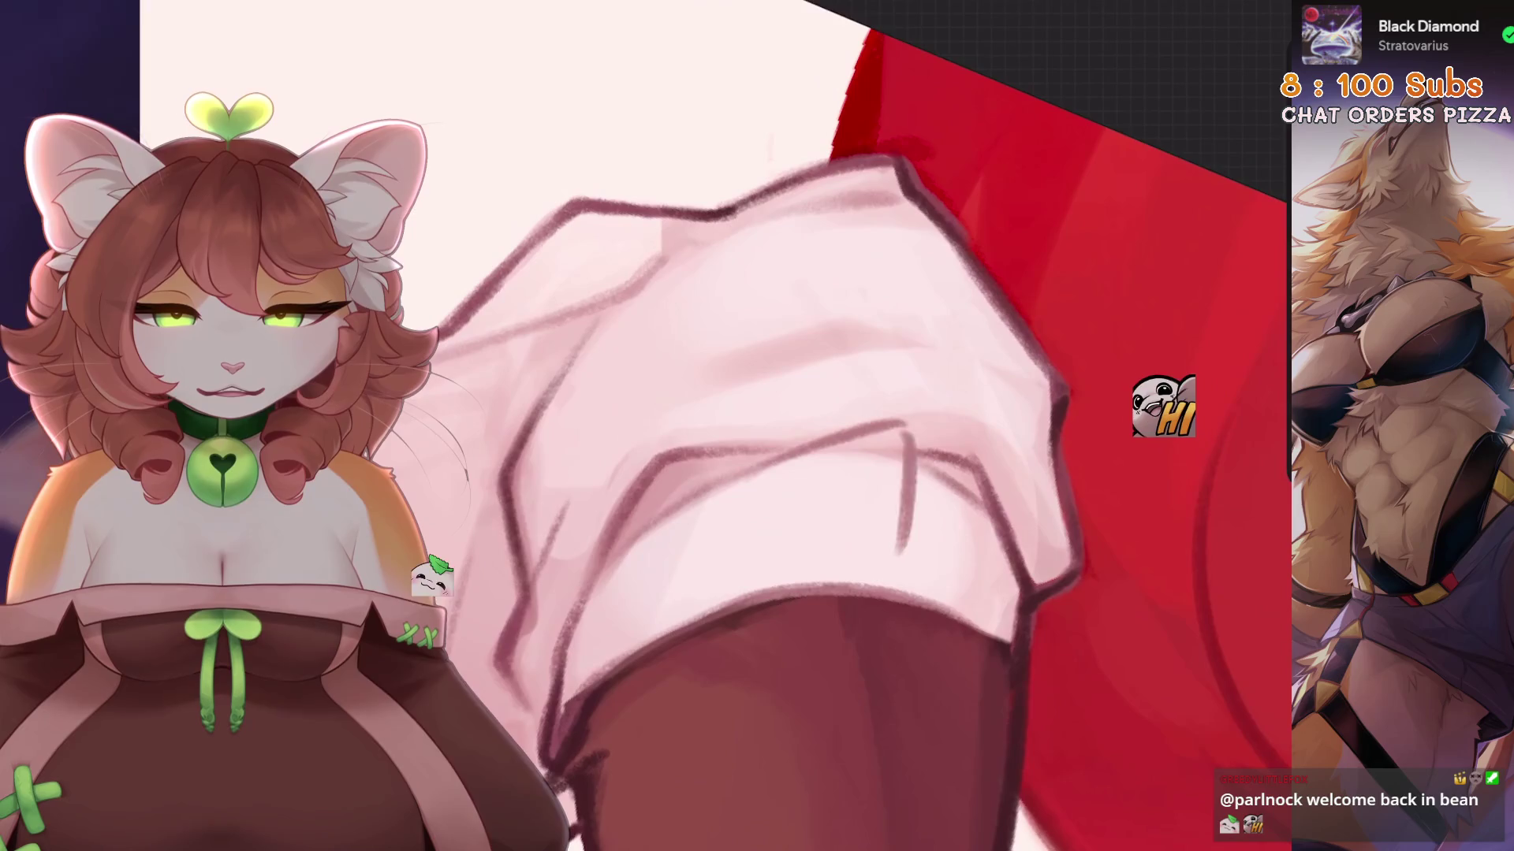
Add diagonal hatch strokes to the lower sleeve cuff, redrawing the ones that miss.
mouse_move(916, 434)
mouse_down()
mouse_move(918, 532)
mouse_move(1052, 497)
mouse_up()
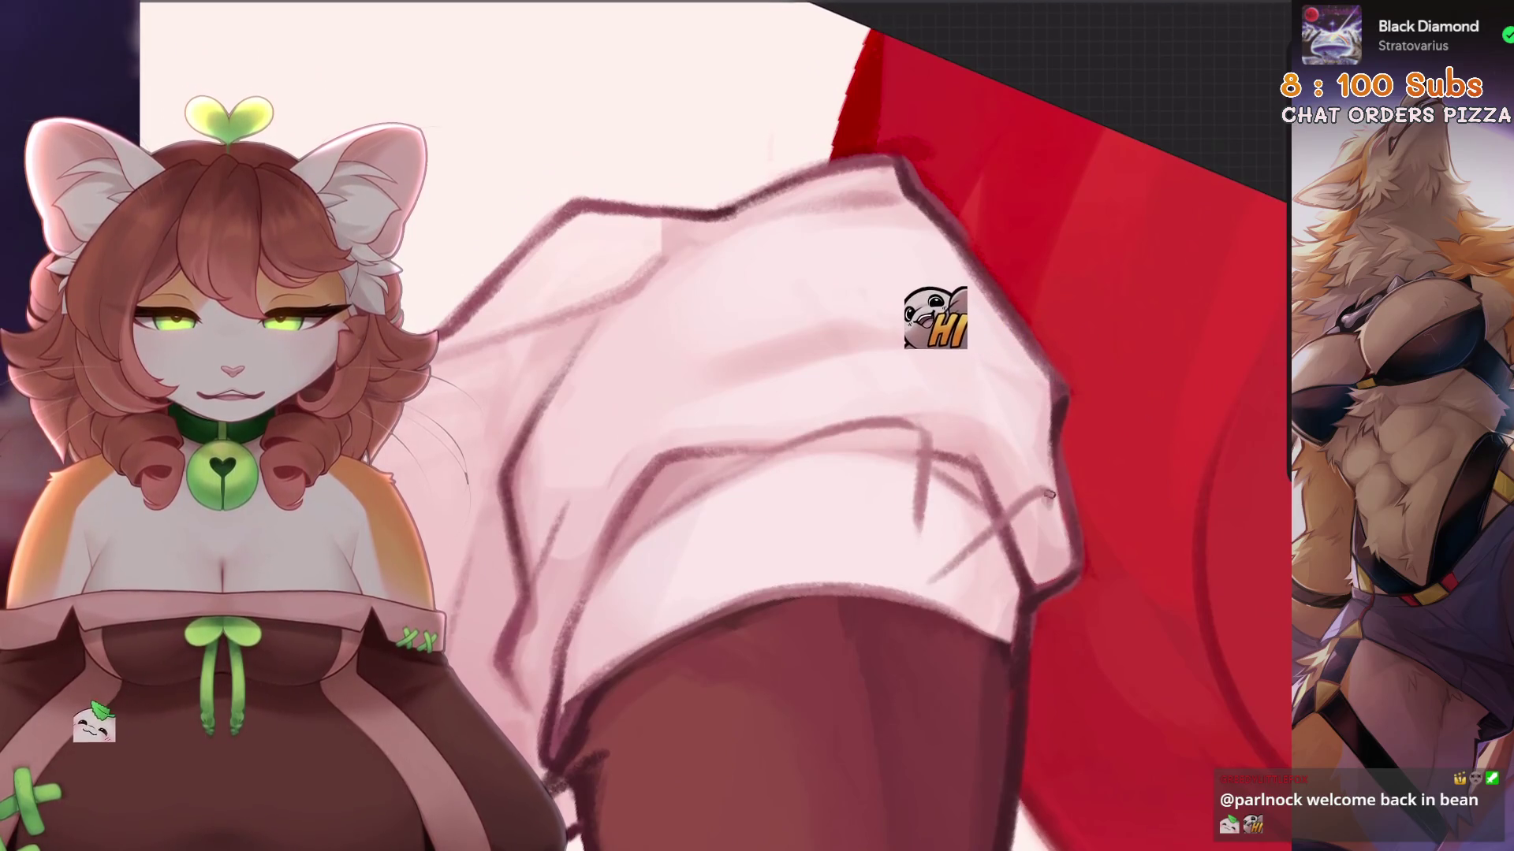
key(ctrl+z)
drag(953, 608, 1055, 524)
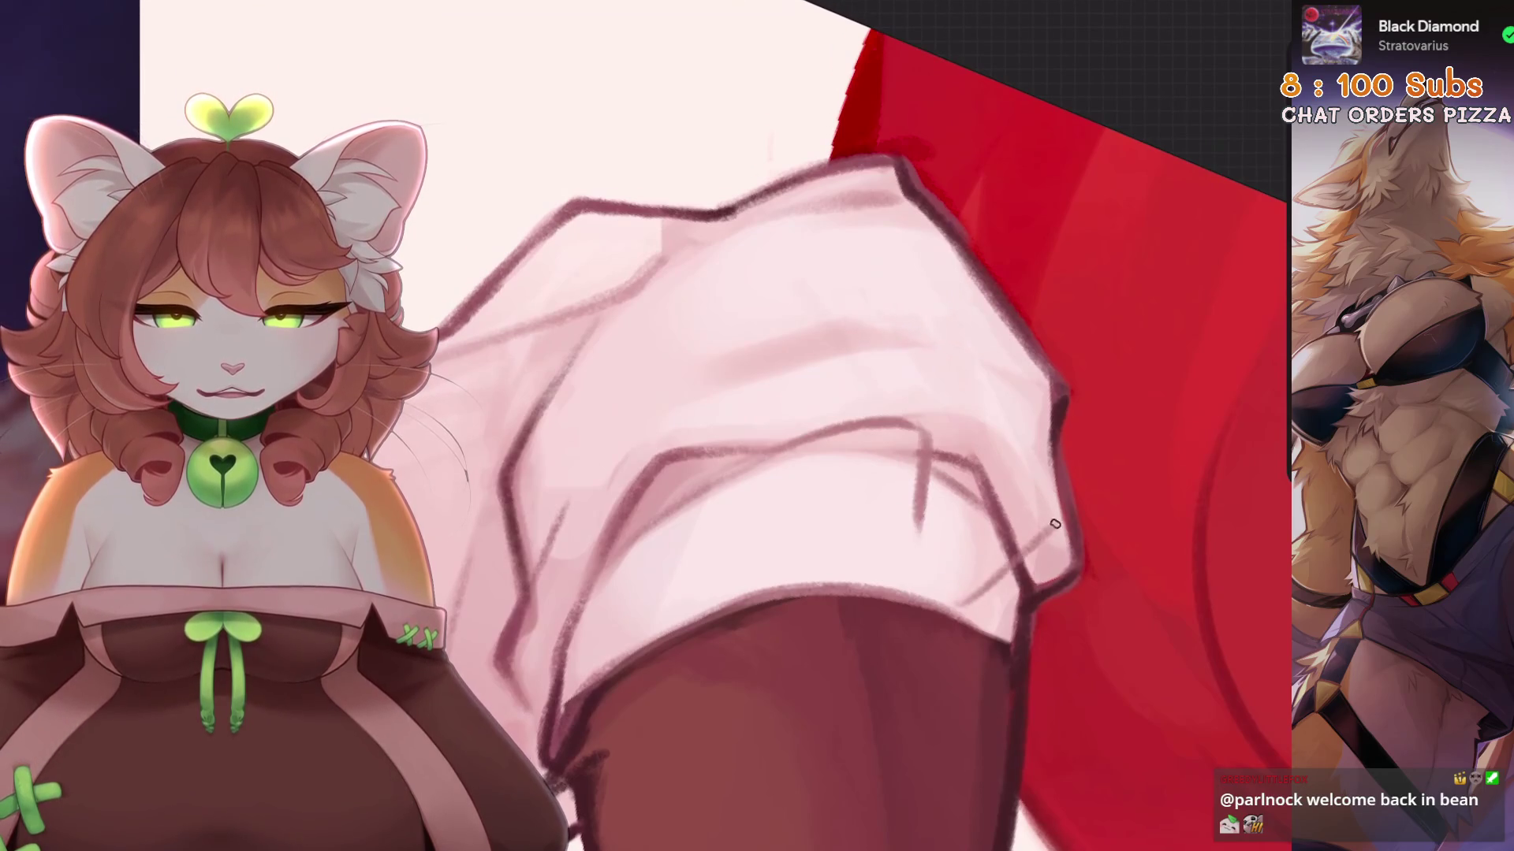
key(ctrl+z)
drag(1017, 580, 1060, 503)
key(ctrl+z)
drag(955, 593, 1039, 506)
drag(1025, 599, 1061, 498)
key(ctrl+z)
mouse_move(966, 599)
mouse_down()
mouse_move(1049, 503)
mouse_move(867, 442)
mouse_move(789, 331)
mouse_move(868, 395)
mouse_up()
key(ctrl+z)
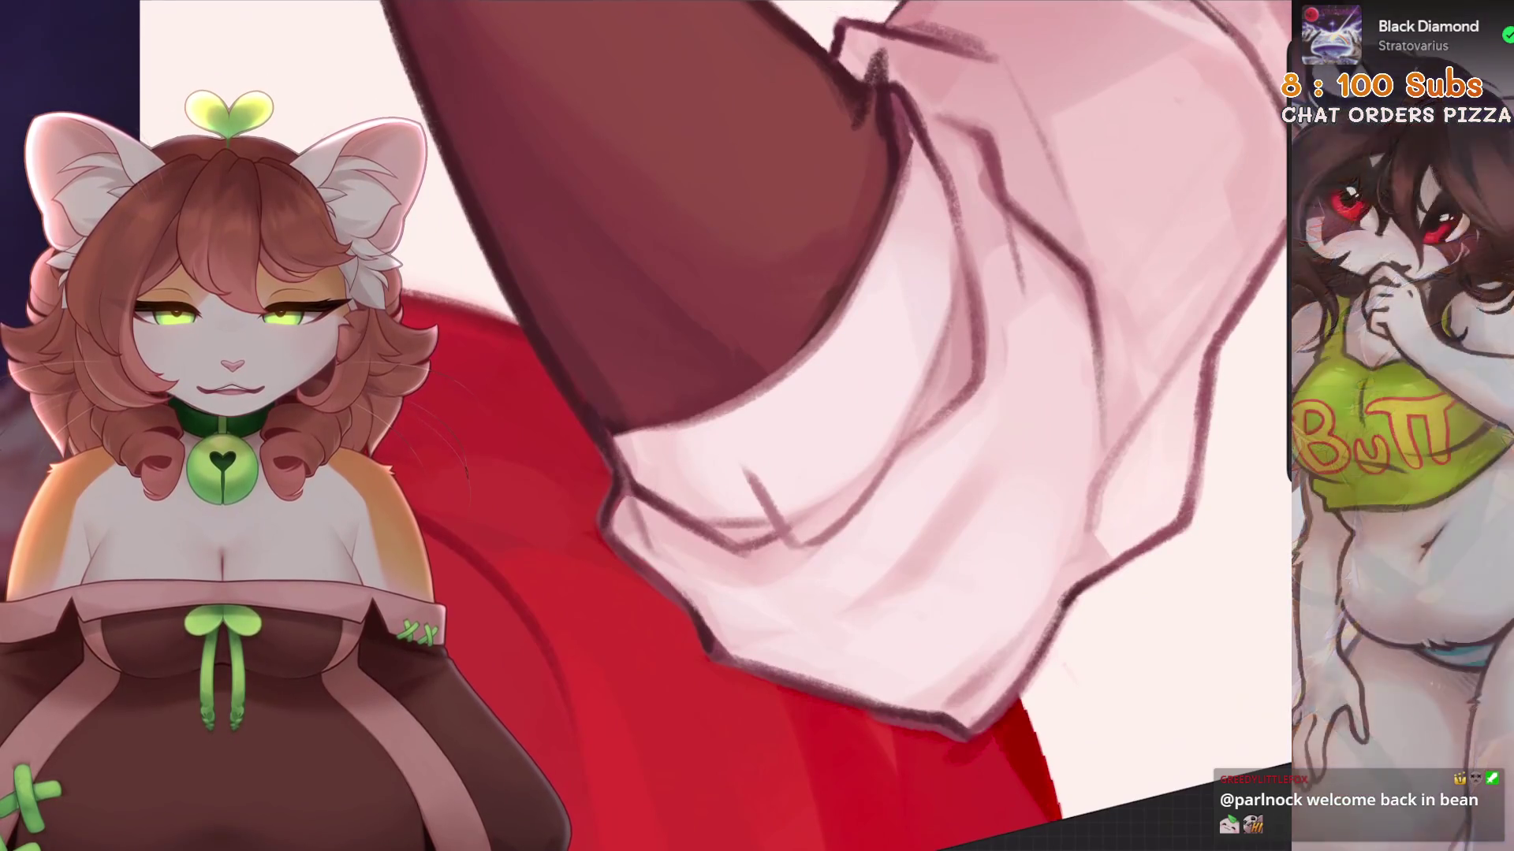
Zoom and tilt the canvas close onto the sleeve cuff and undo two unwanted strokes.
mouse_move(660, 566)
mouse_down()
mouse_move(654, 445)
mouse_move(650, 512)
mouse_up()
mouse_move(608, 591)
mouse_down()
mouse_move(757, 492)
mouse_move(771, 615)
mouse_up()
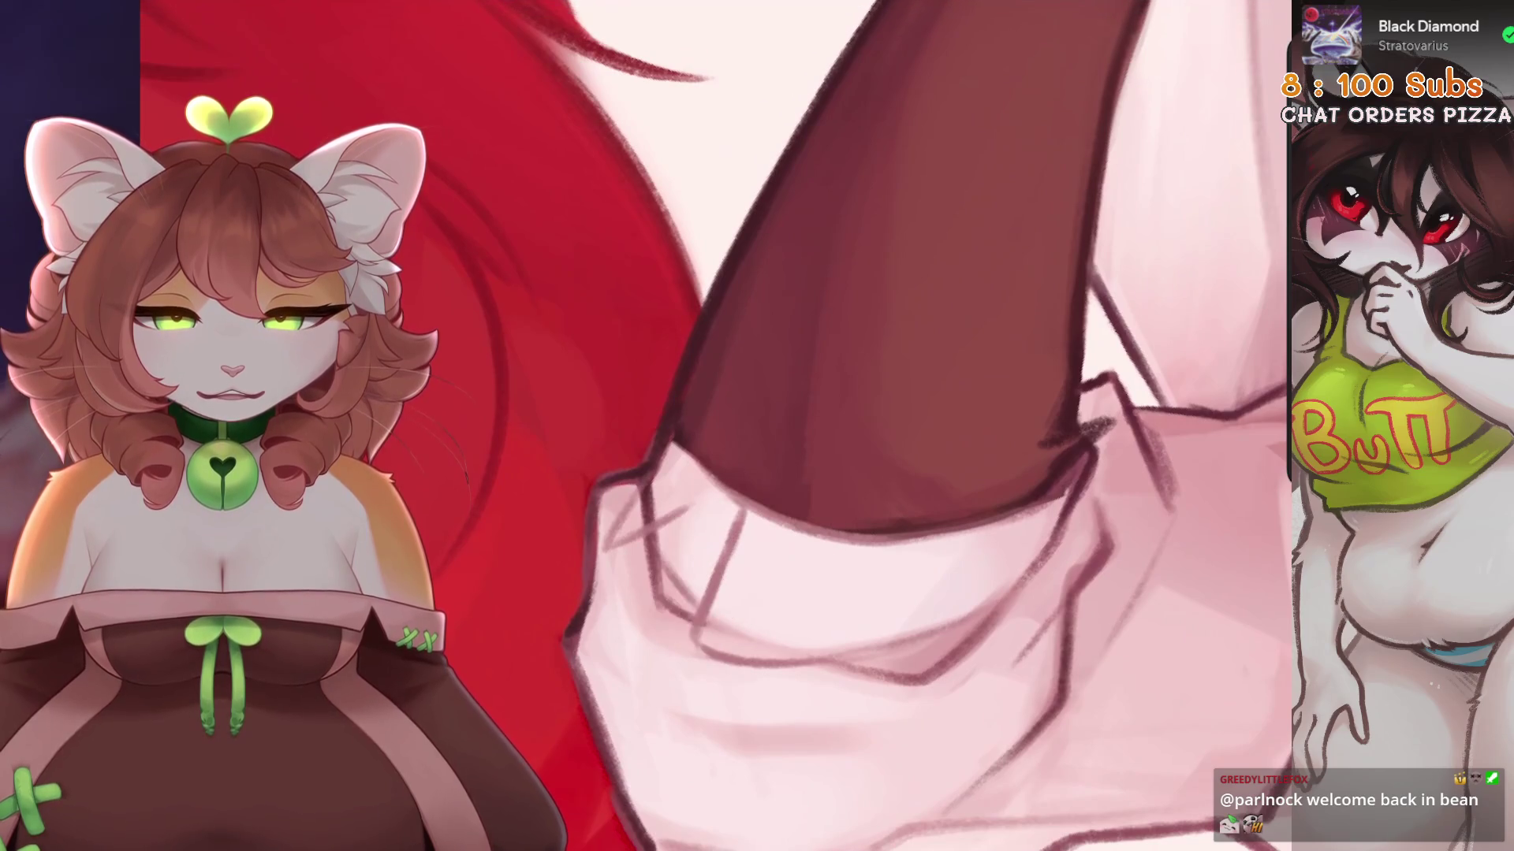
drag(756, 504, 723, 500)
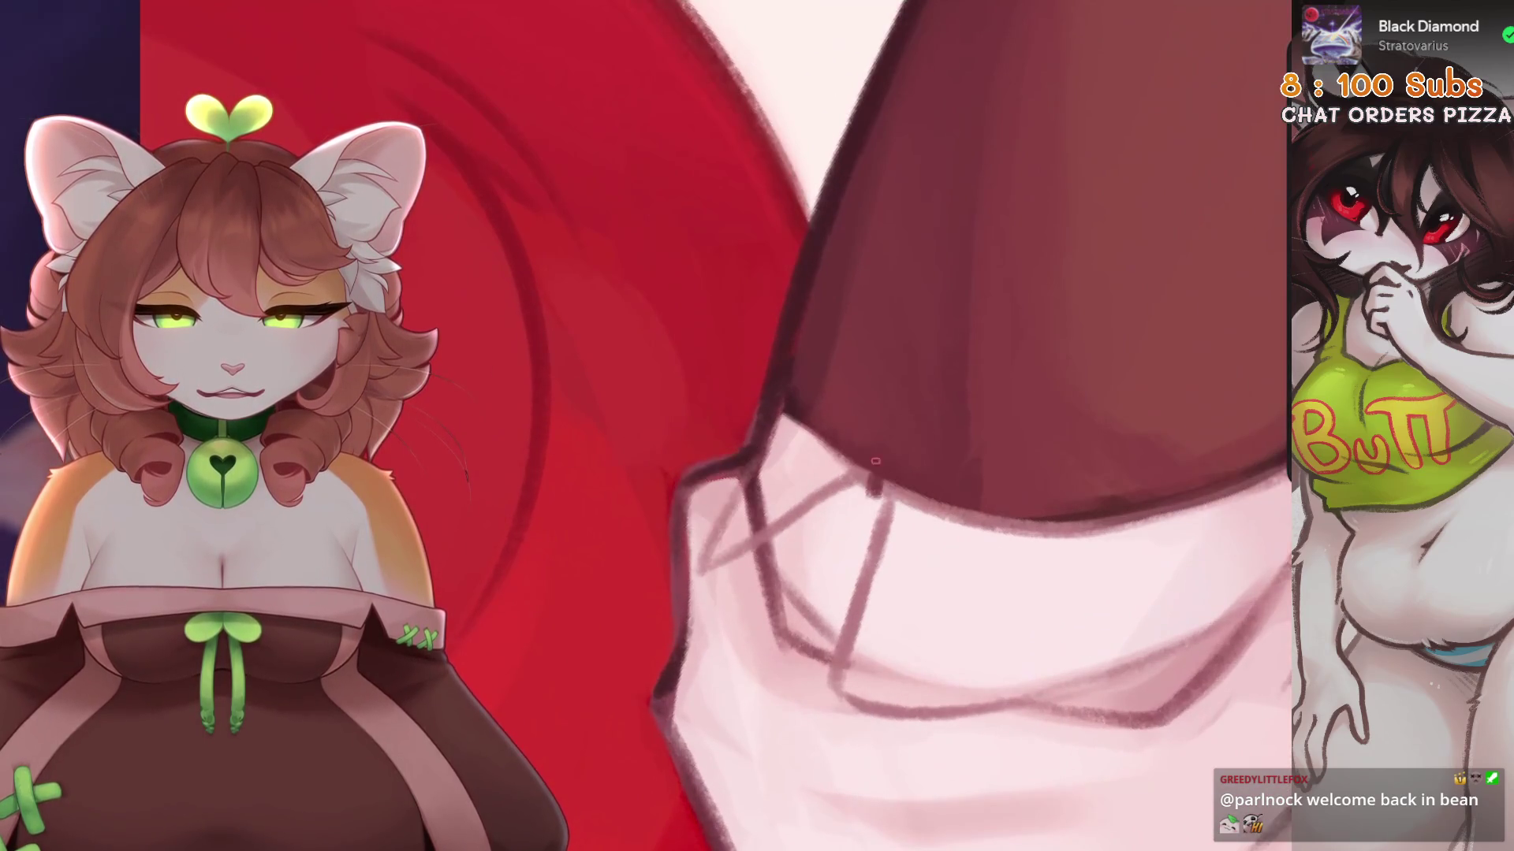
drag(866, 469, 889, 478)
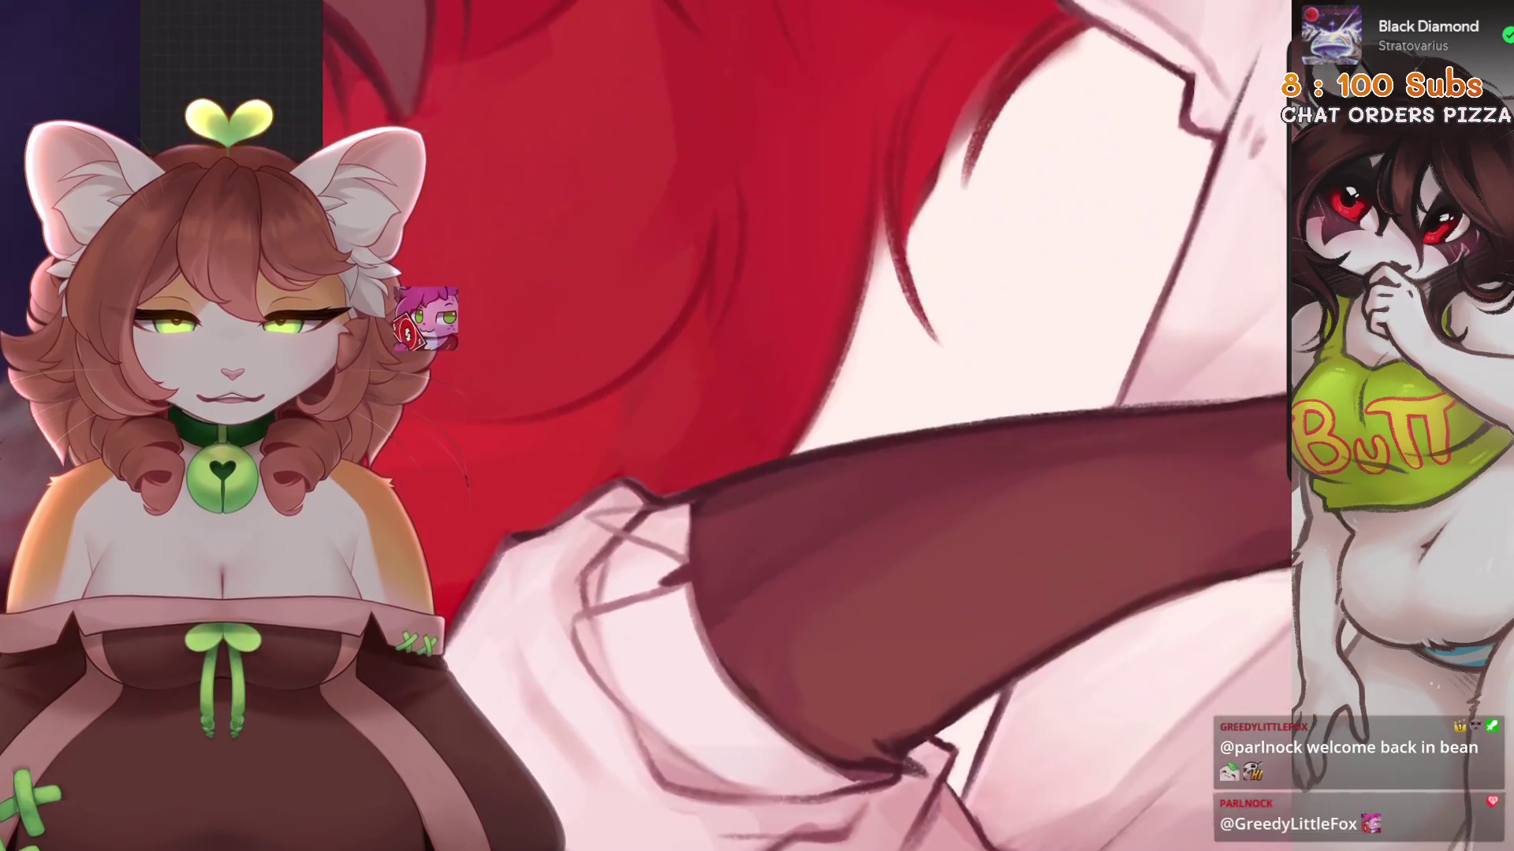
drag(649, 518, 623, 568)
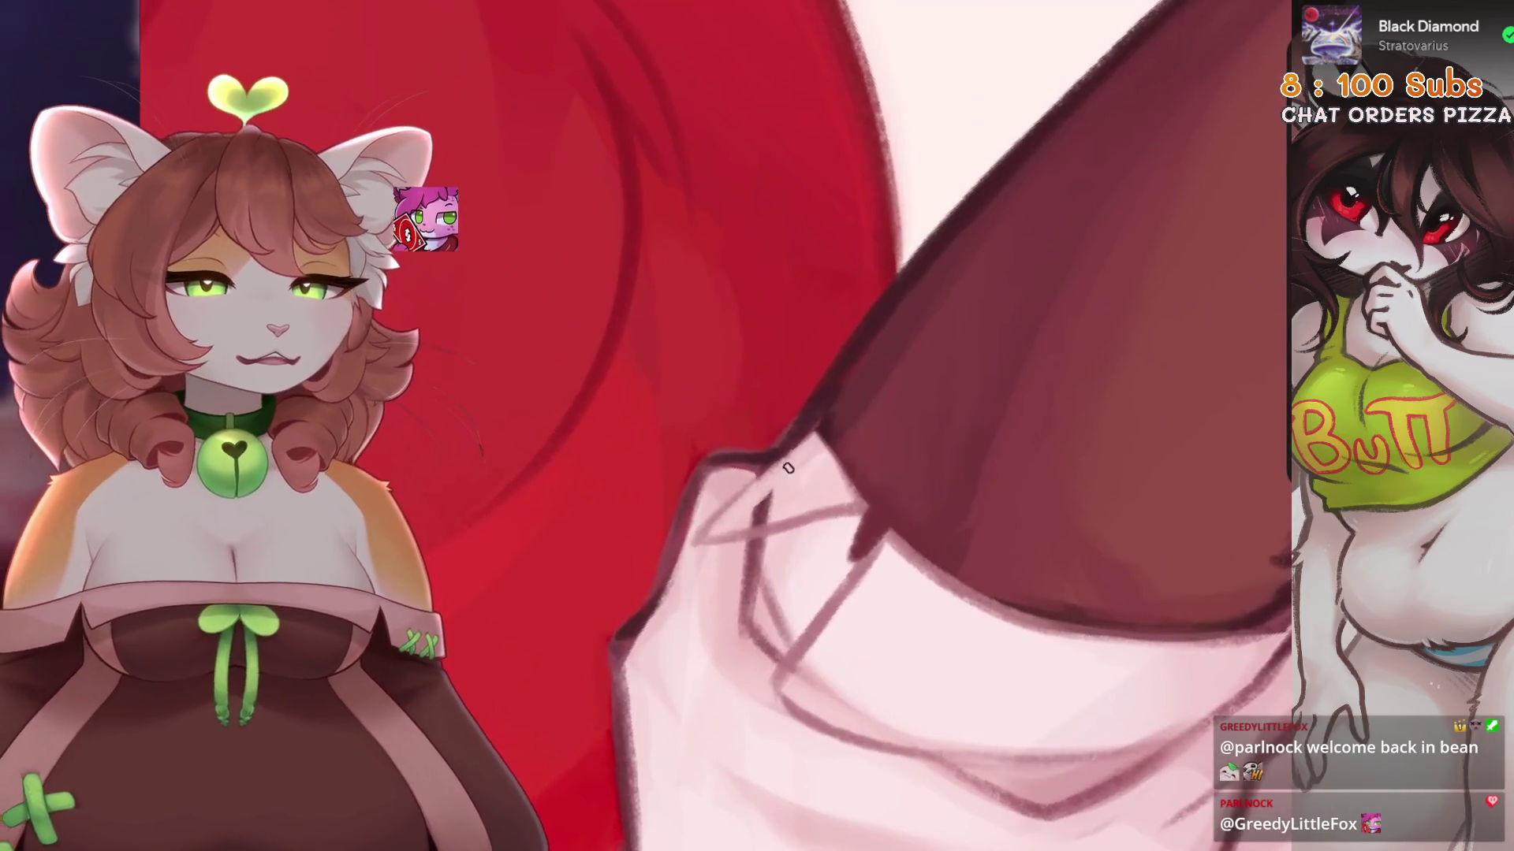
drag(709, 512, 784, 483)
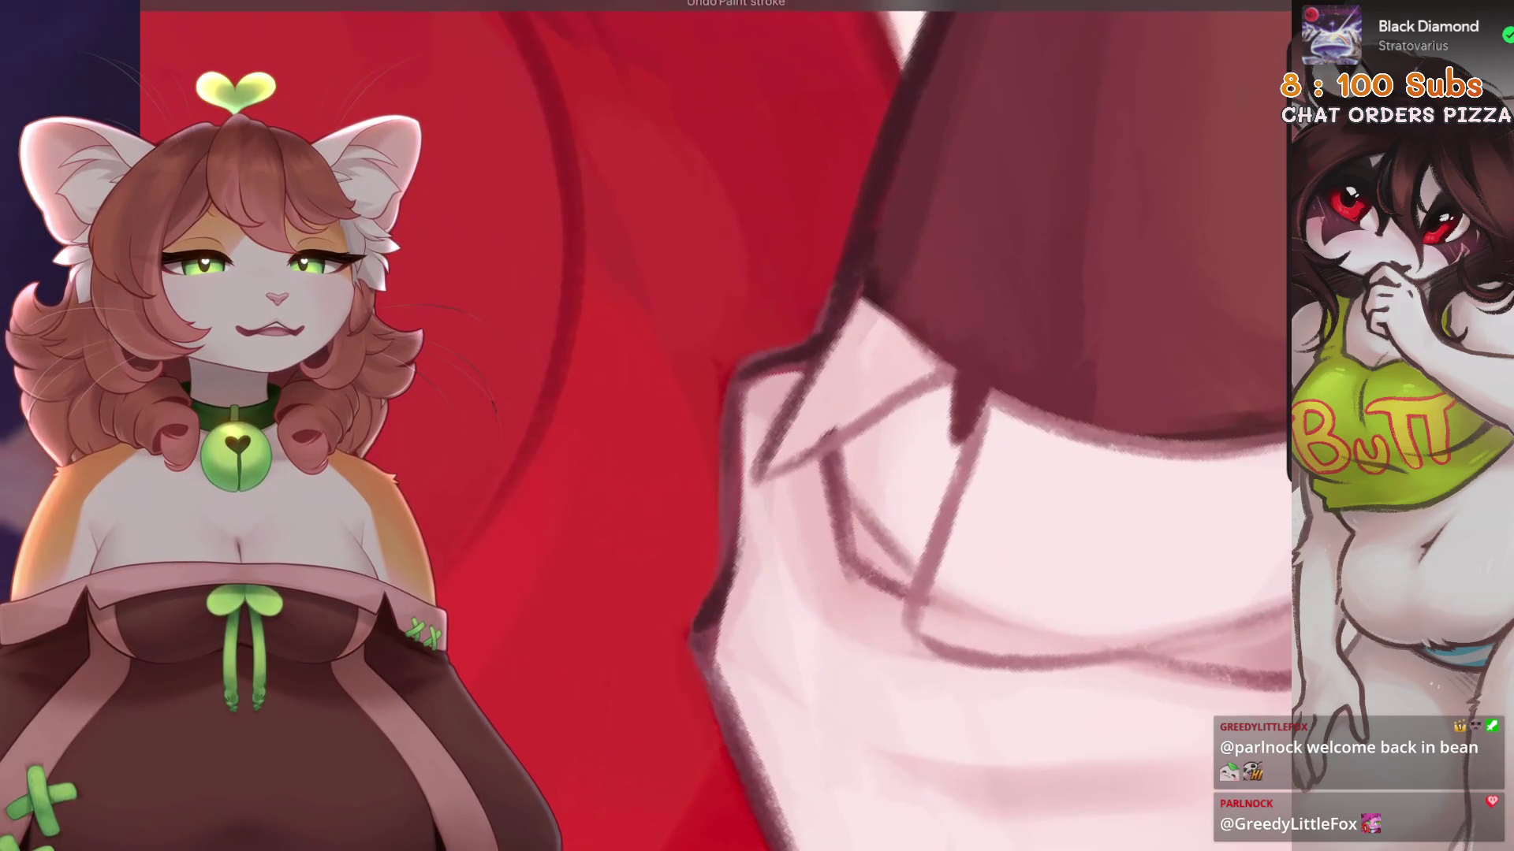
drag(789, 395, 753, 382)
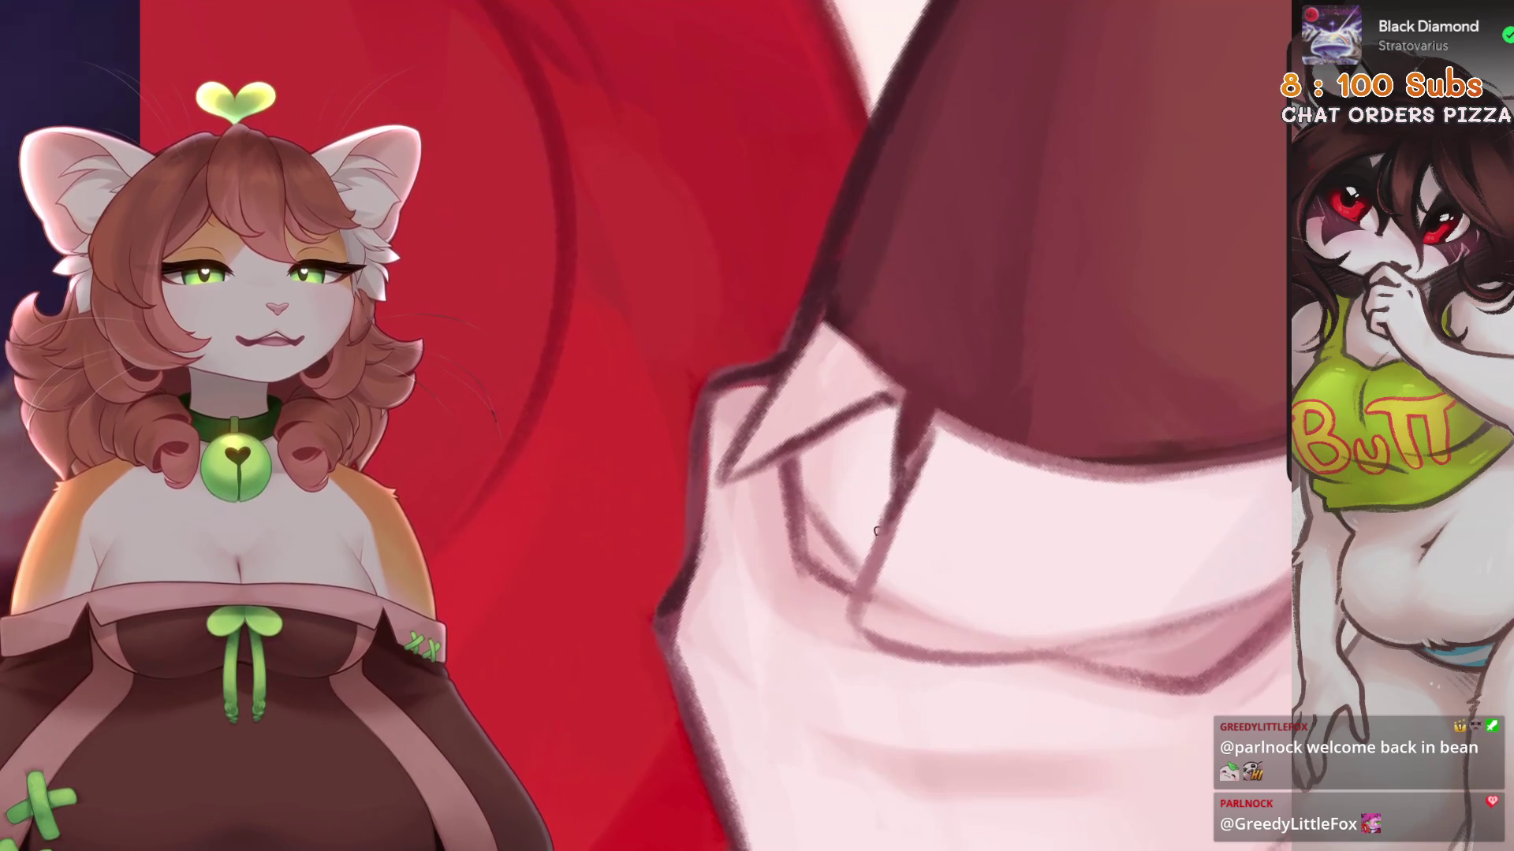
mouse_move(875, 557)
mouse_down()
mouse_move(749, 552)
mouse_move(583, 575)
mouse_move(646, 461)
mouse_move(678, 441)
mouse_move(631, 488)
mouse_up()
key(ctrl+z)
key(ctrl+z)
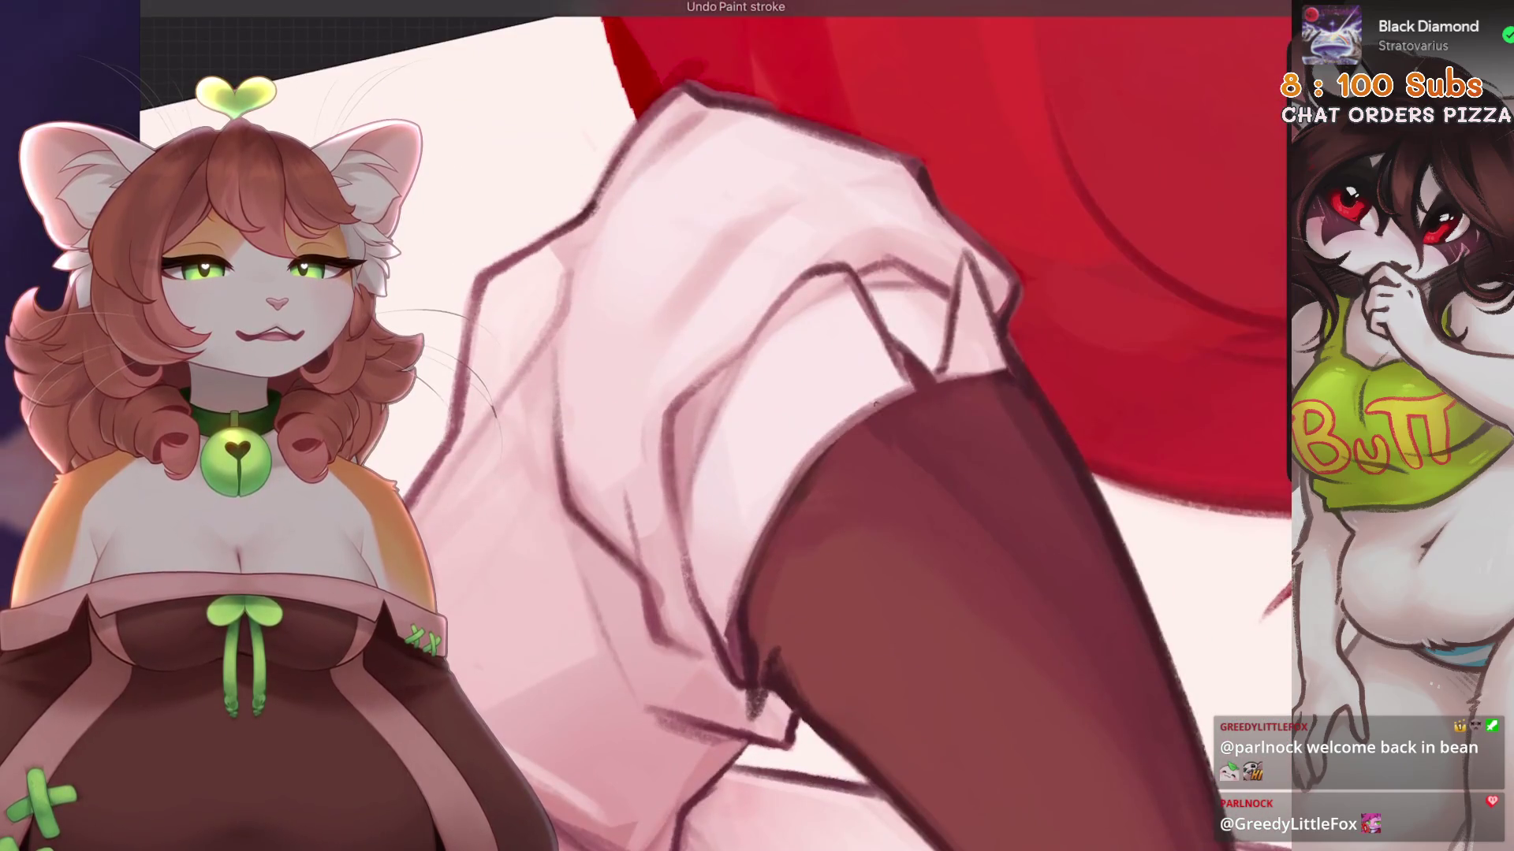
mouse_move(710, 442)
mouse_down()
mouse_move(757, 442)
mouse_move(647, 466)
mouse_move(617, 526)
mouse_up()
key(ctrl+z)
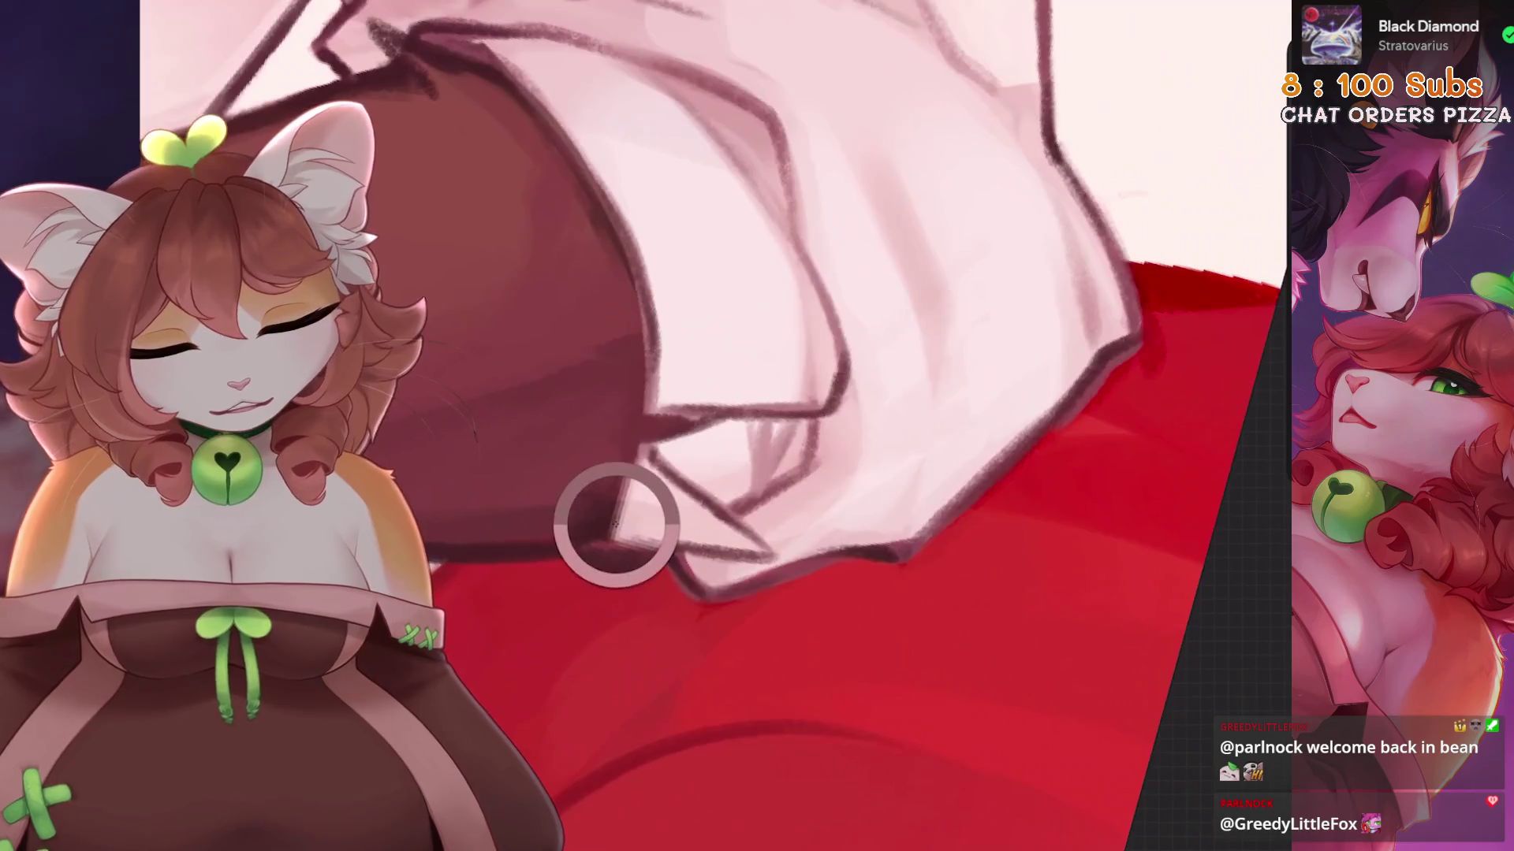
Reorient the canvas around the sleeve and undo the last paint stroke.
drag(747, 494, 725, 536)
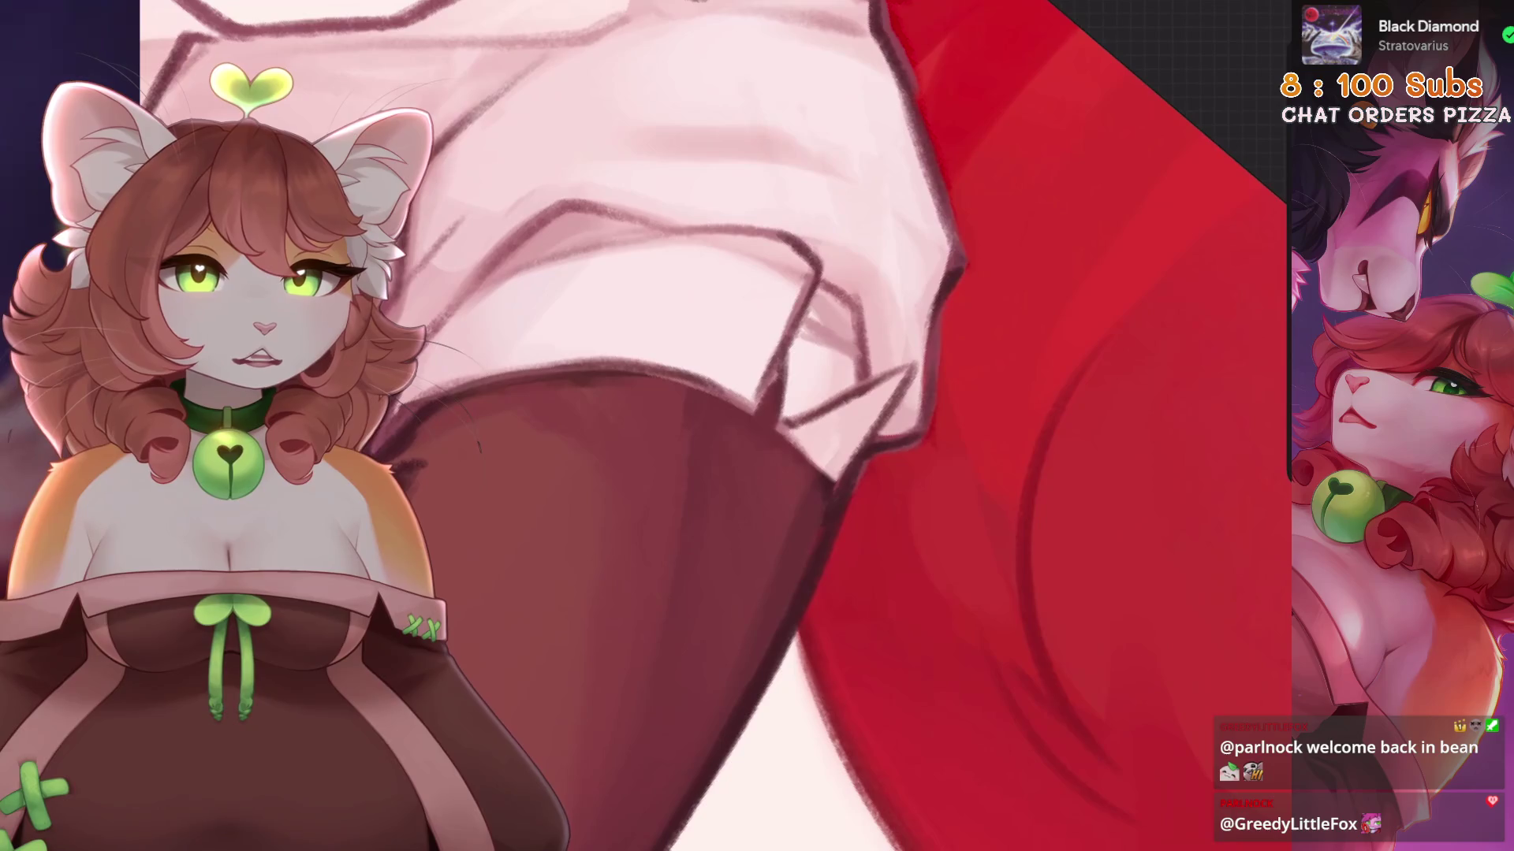
mouse_move(709, 473)
mouse_down()
mouse_move(686, 496)
mouse_move(736, 483)
mouse_move(878, 310)
mouse_up()
mouse_move(494, 384)
mouse_down()
mouse_move(875, 461)
mouse_move(787, 450)
mouse_up()
key(ctrl+z)
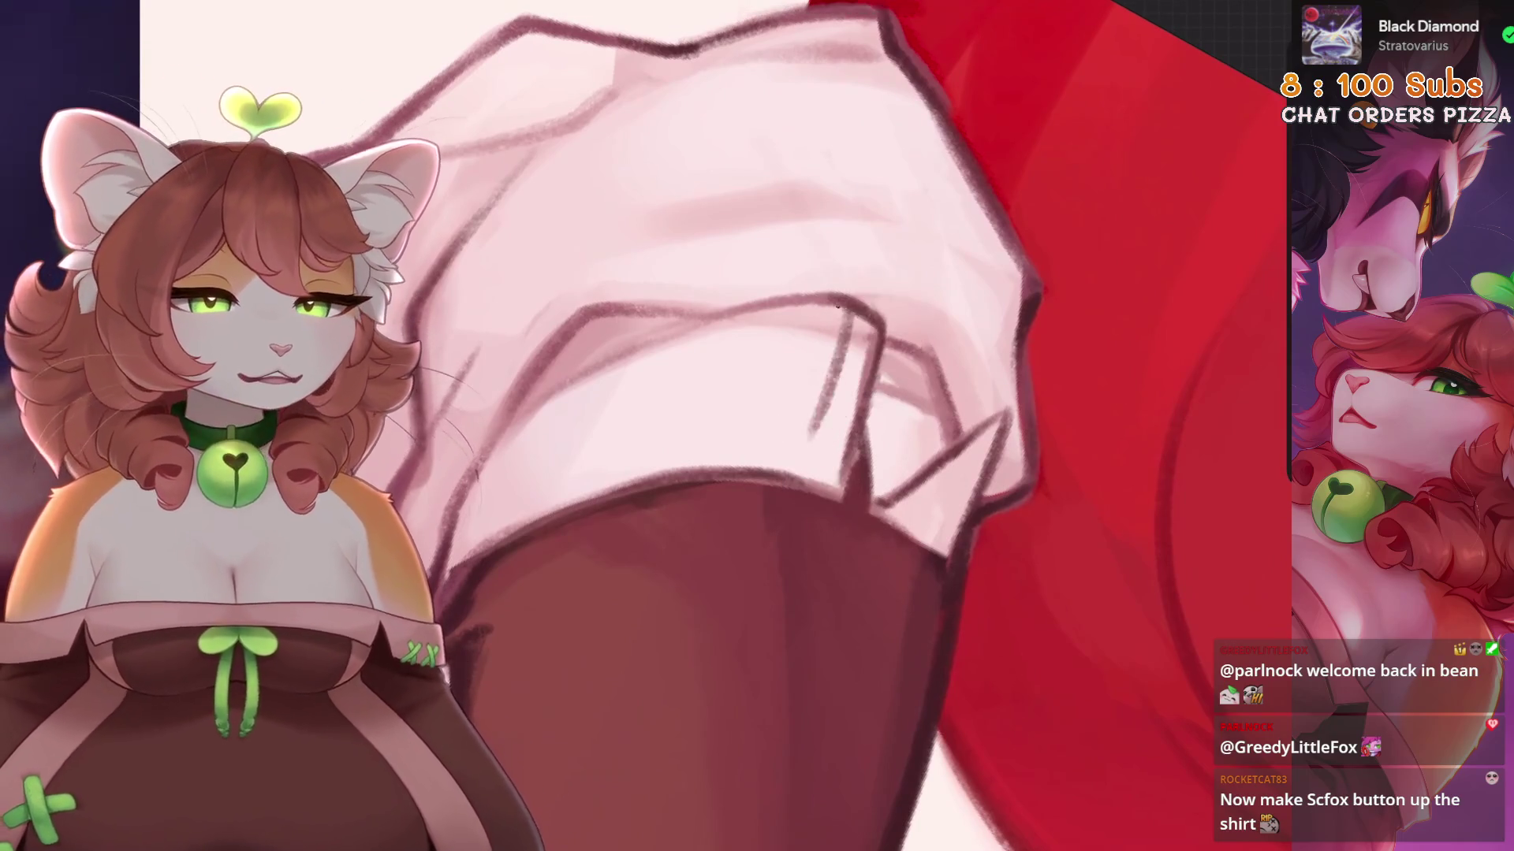
drag(789, 449, 763, 456)
mouse_move(958, 351)
mouse_down()
mouse_move(1025, 291)
mouse_move(970, 271)
mouse_move(1004, 321)
mouse_move(686, 577)
mouse_move(864, 451)
mouse_up()
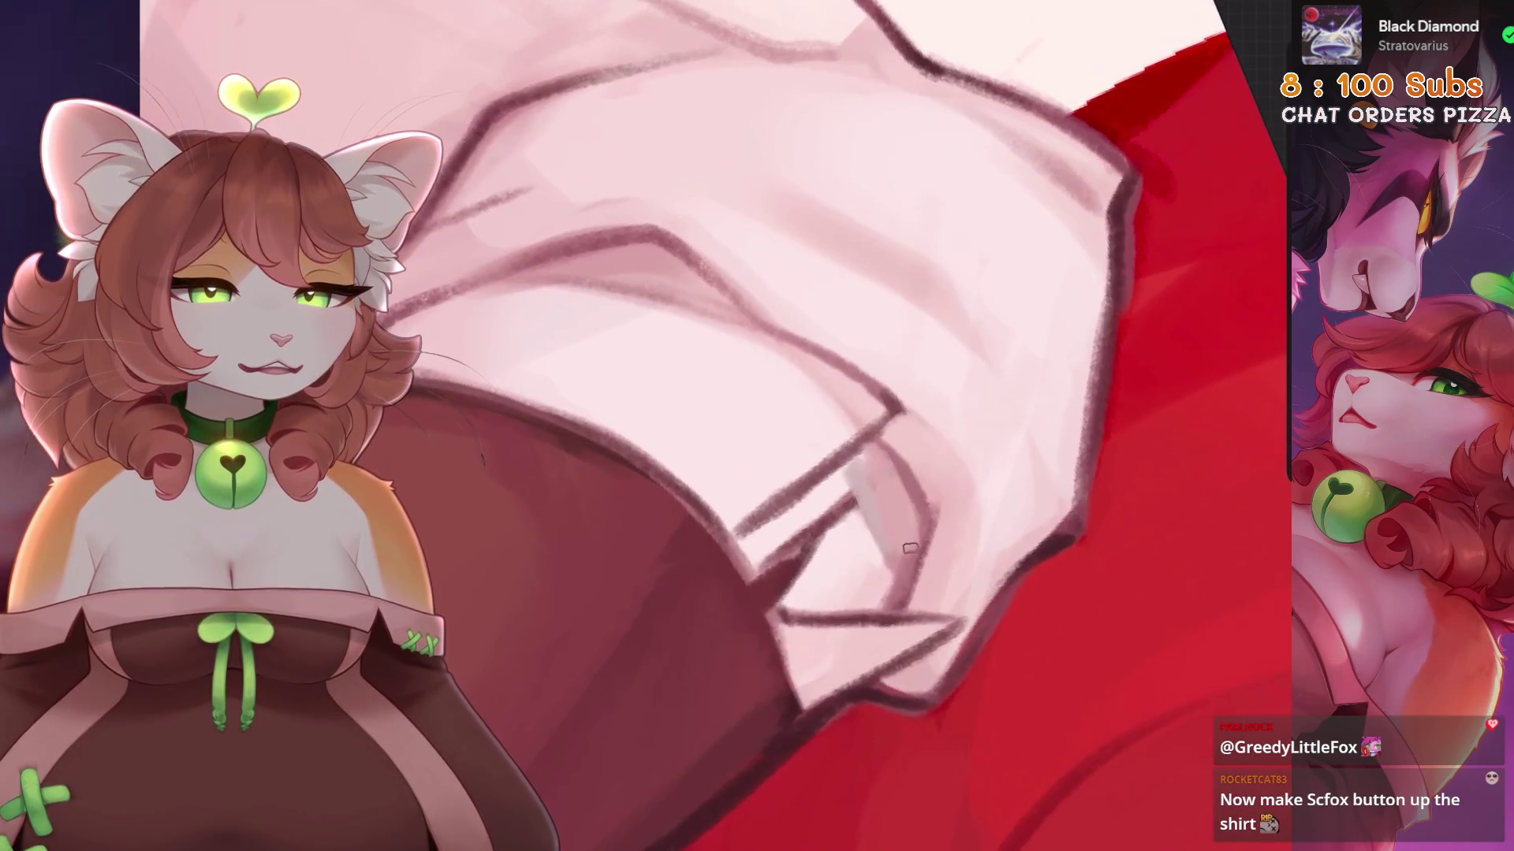
Paint dark strokes on the sleeve fold and extend its pointed tip upward.
drag(886, 507, 887, 532)
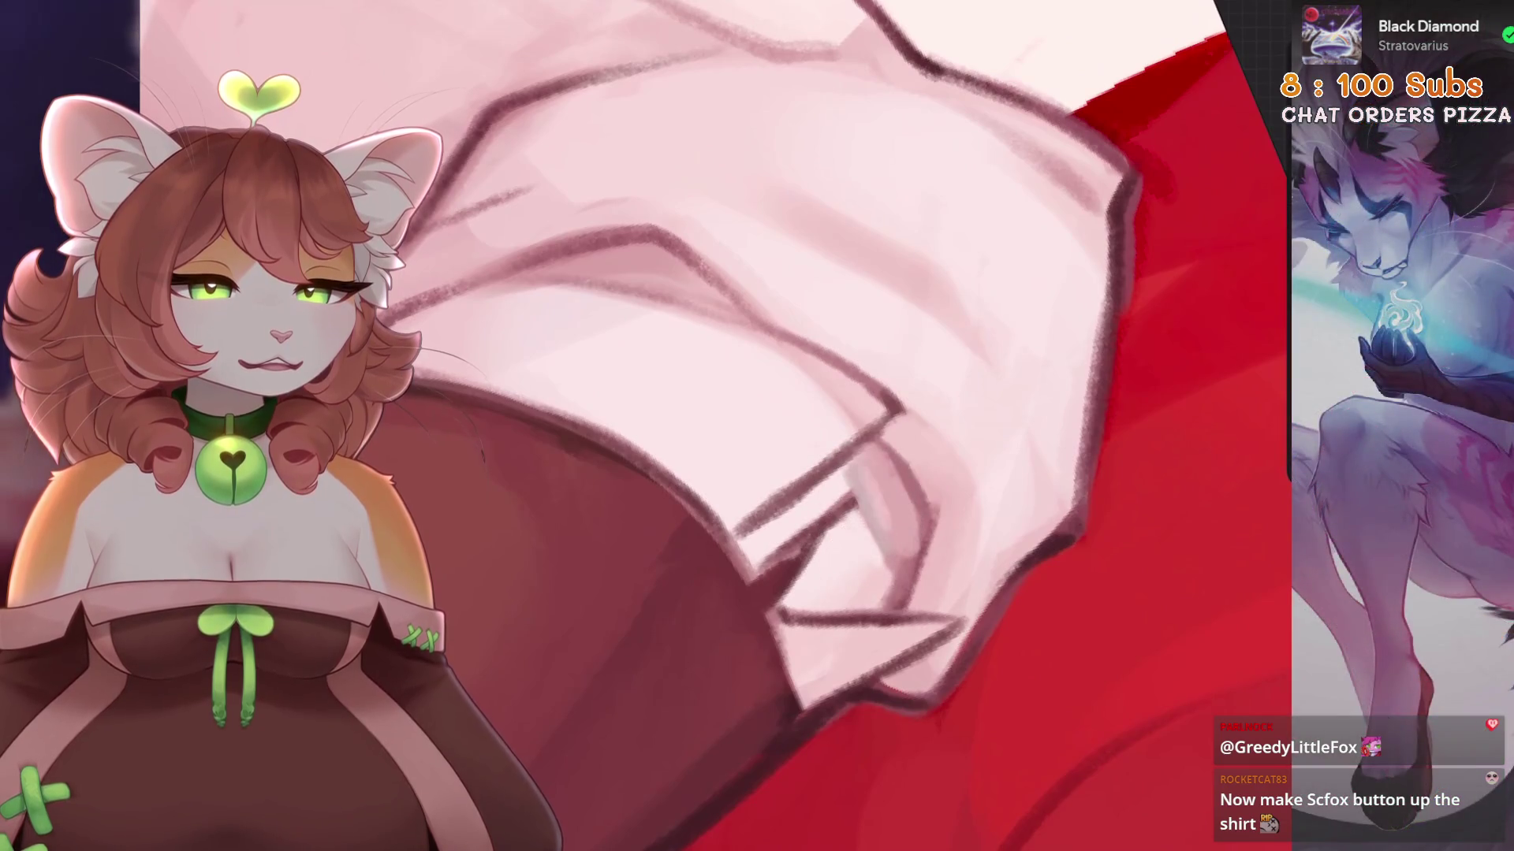
drag(792, 710, 882, 631)
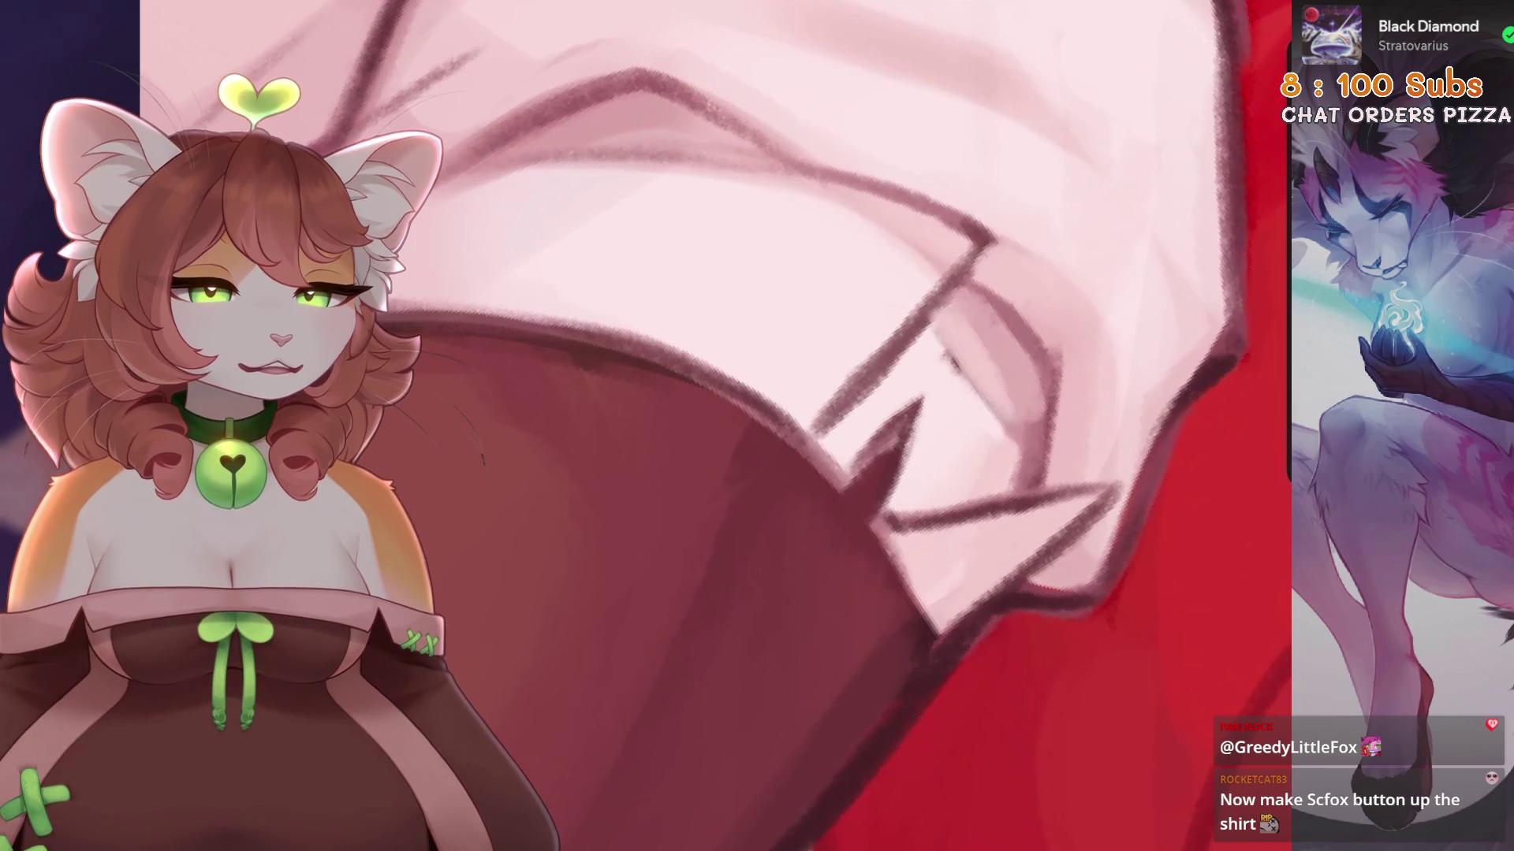
drag(831, 562, 902, 483)
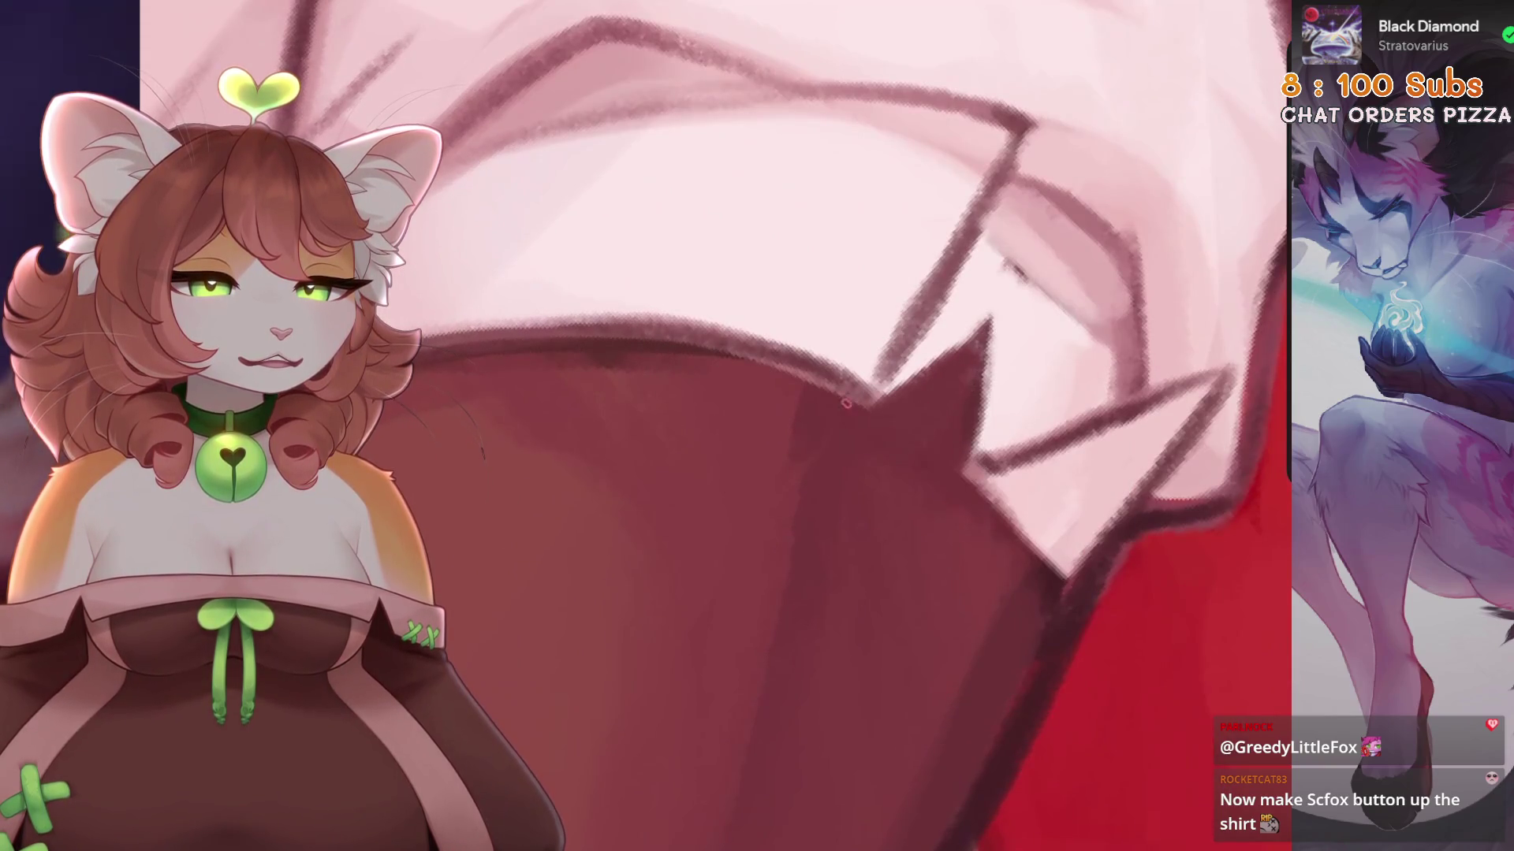
key(ctrl+z)
mouse_move(901, 447)
mouse_down()
mouse_move(891, 379)
mouse_move(828, 300)
mouse_move(749, 260)
mouse_move(912, 524)
mouse_move(868, 473)
mouse_up()
drag(761, 583, 749, 418)
scroll(812, 524, down, 3)
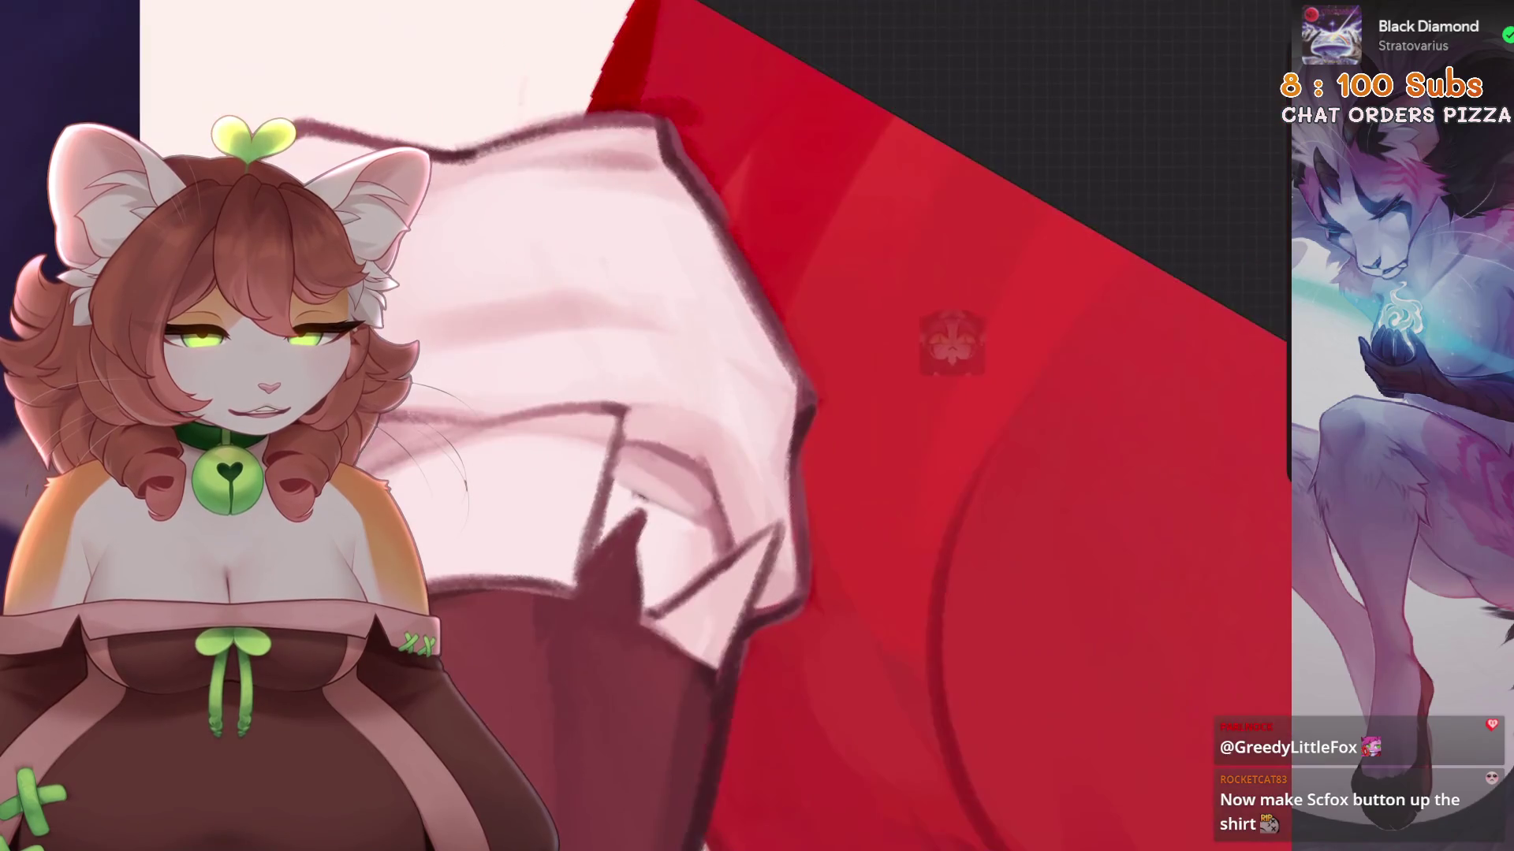
Replace the last stroke with new dark line strokes along the sleeve.
key(ctrl+z)
scroll(640, 581, up, 3)
mouse_move(640, 581)
mouse_down()
mouse_move(710, 410)
mouse_move(827, 331)
mouse_up()
mouse_move(646, 426)
mouse_down()
mouse_move(867, 315)
mouse_move(749, 384)
mouse_up()
Soften the dark sleeve lines by painting pale pink over them.
mouse_move(939, 292)
mouse_down()
mouse_move(811, 362)
mouse_move(820, 390)
mouse_up()
drag(756, 473, 784, 372)
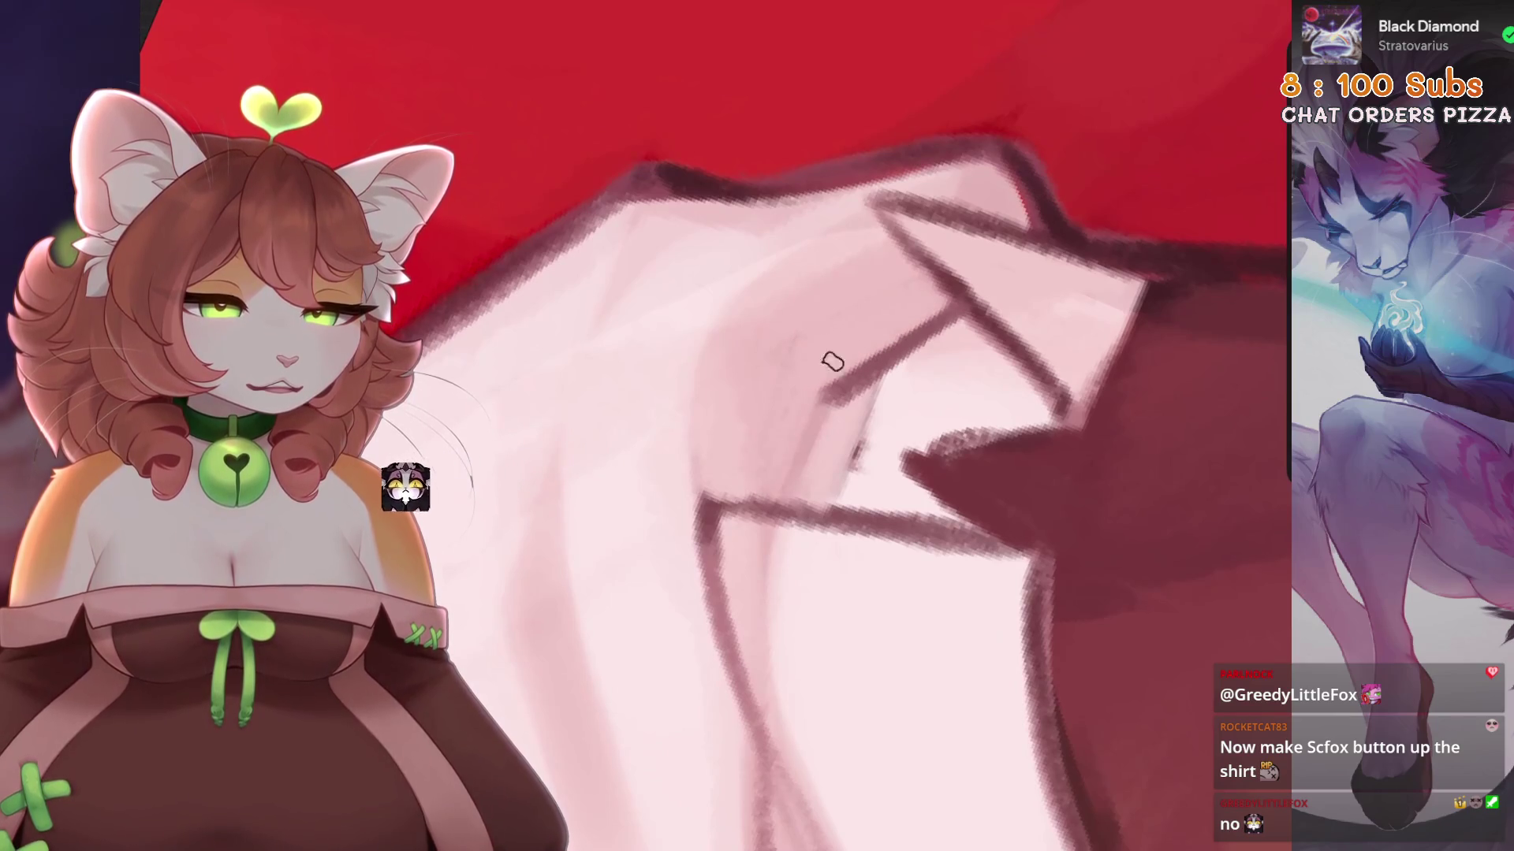
mouse_move(812, 441)
mouse_down()
mouse_move(931, 347)
mouse_move(861, 393)
mouse_up()
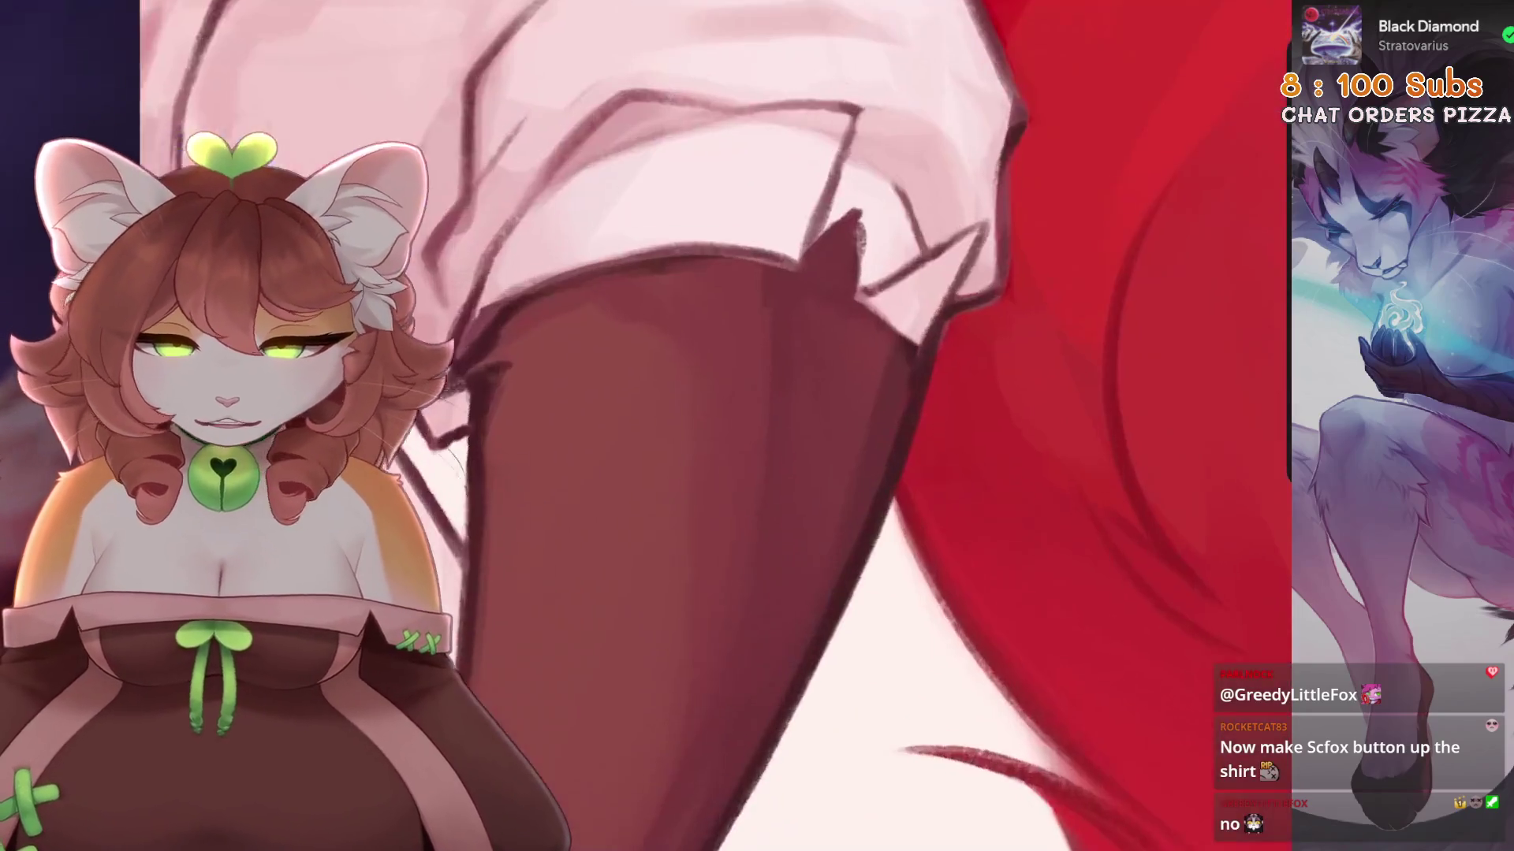
mouse_move(834, 513)
mouse_down()
mouse_move(875, 409)
mouse_move(855, 389)
mouse_up()
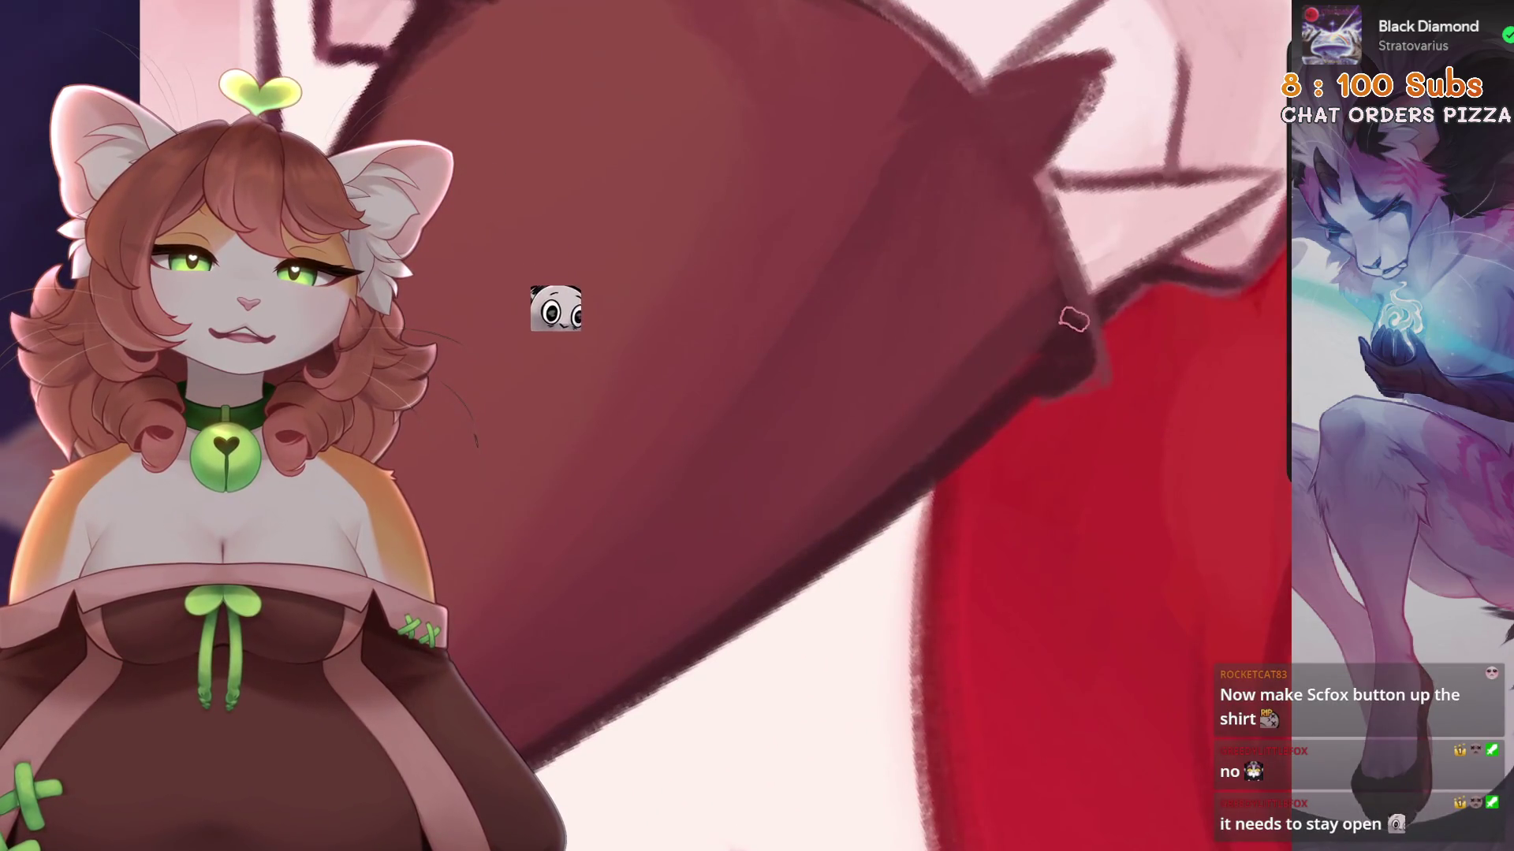
key(ctrl+z)
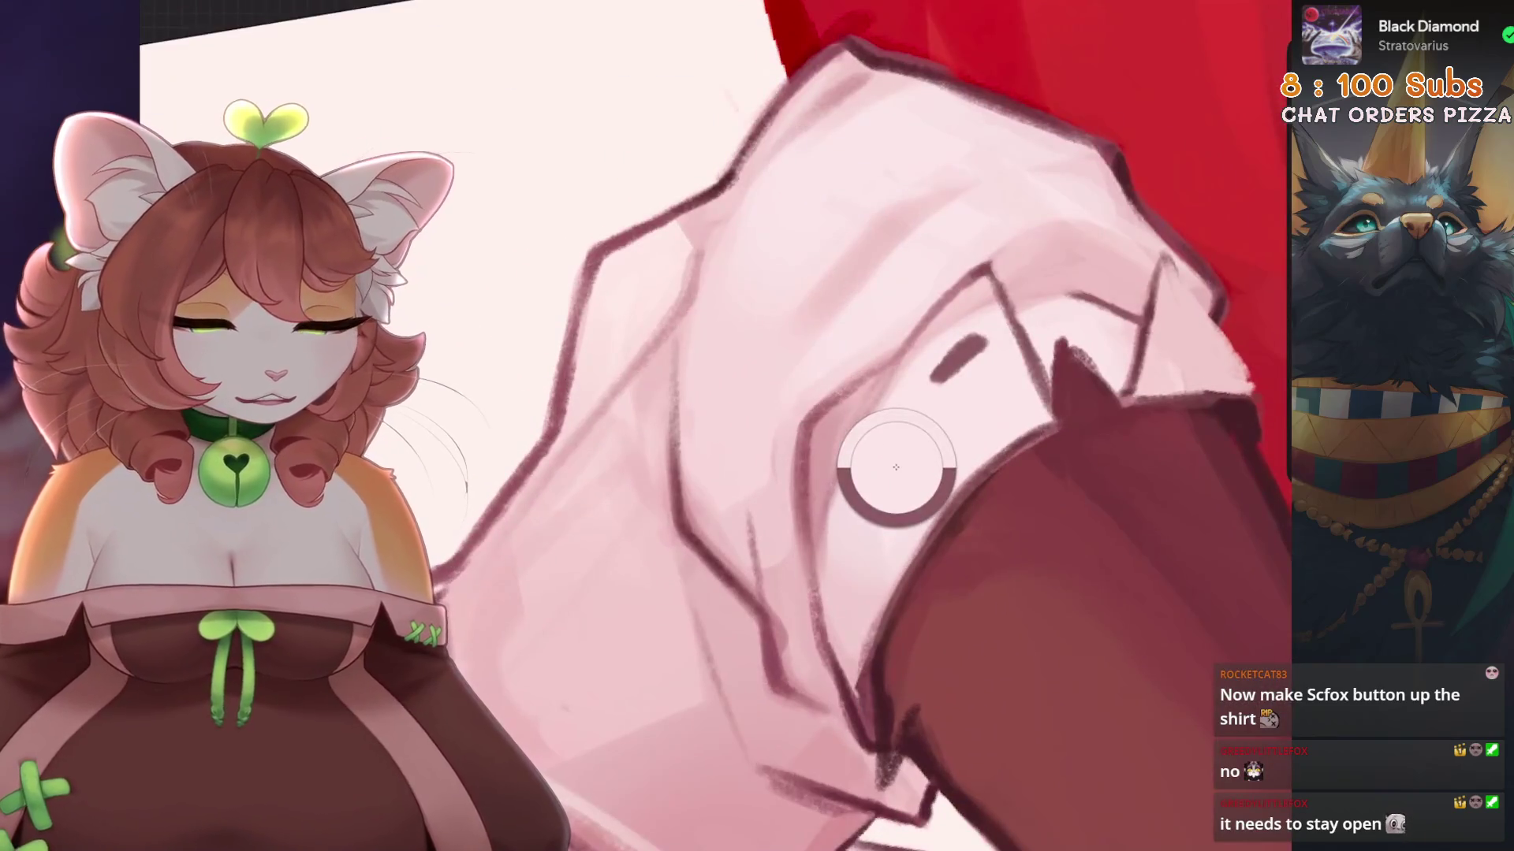
key(ctrl+z)
key(ctrl+shift+z)
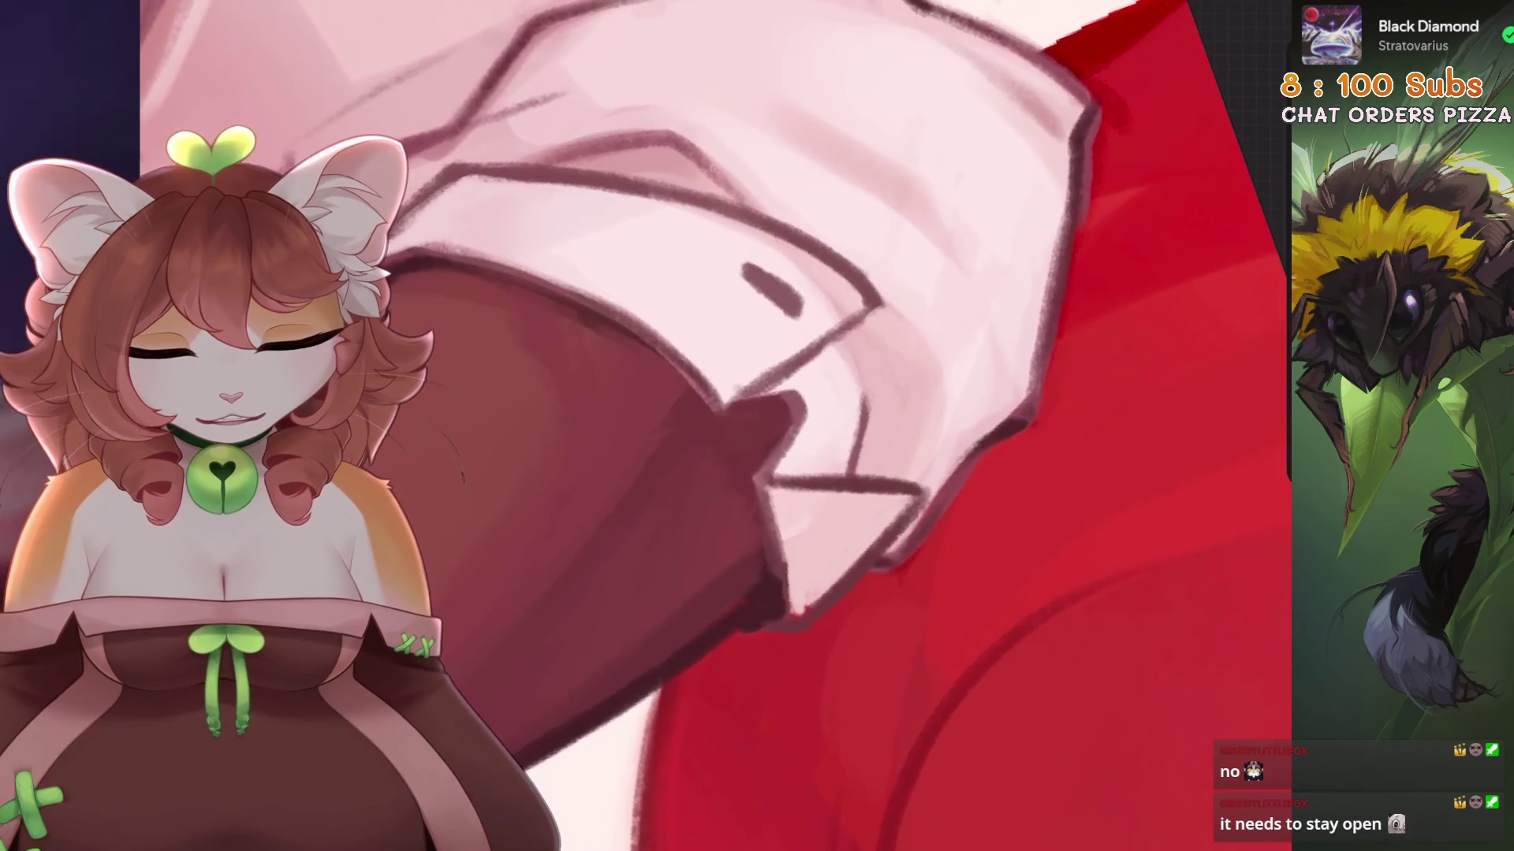
Lighten the diagonal sketch line, then redraw it darker with an extra stroke nearby.
drag(782, 610, 893, 499)
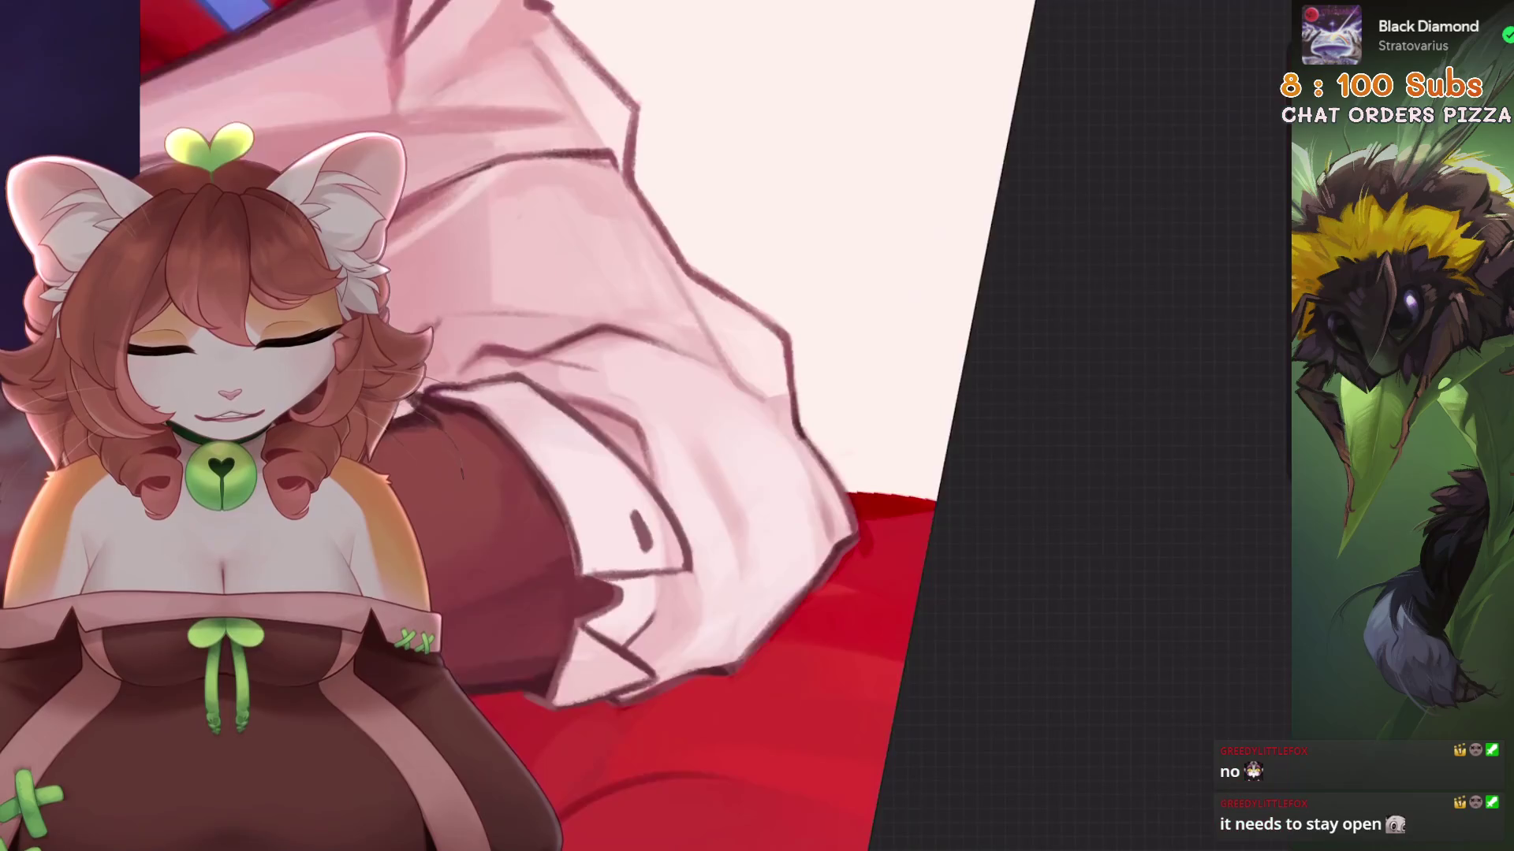
scroll(875, 439, up, 3)
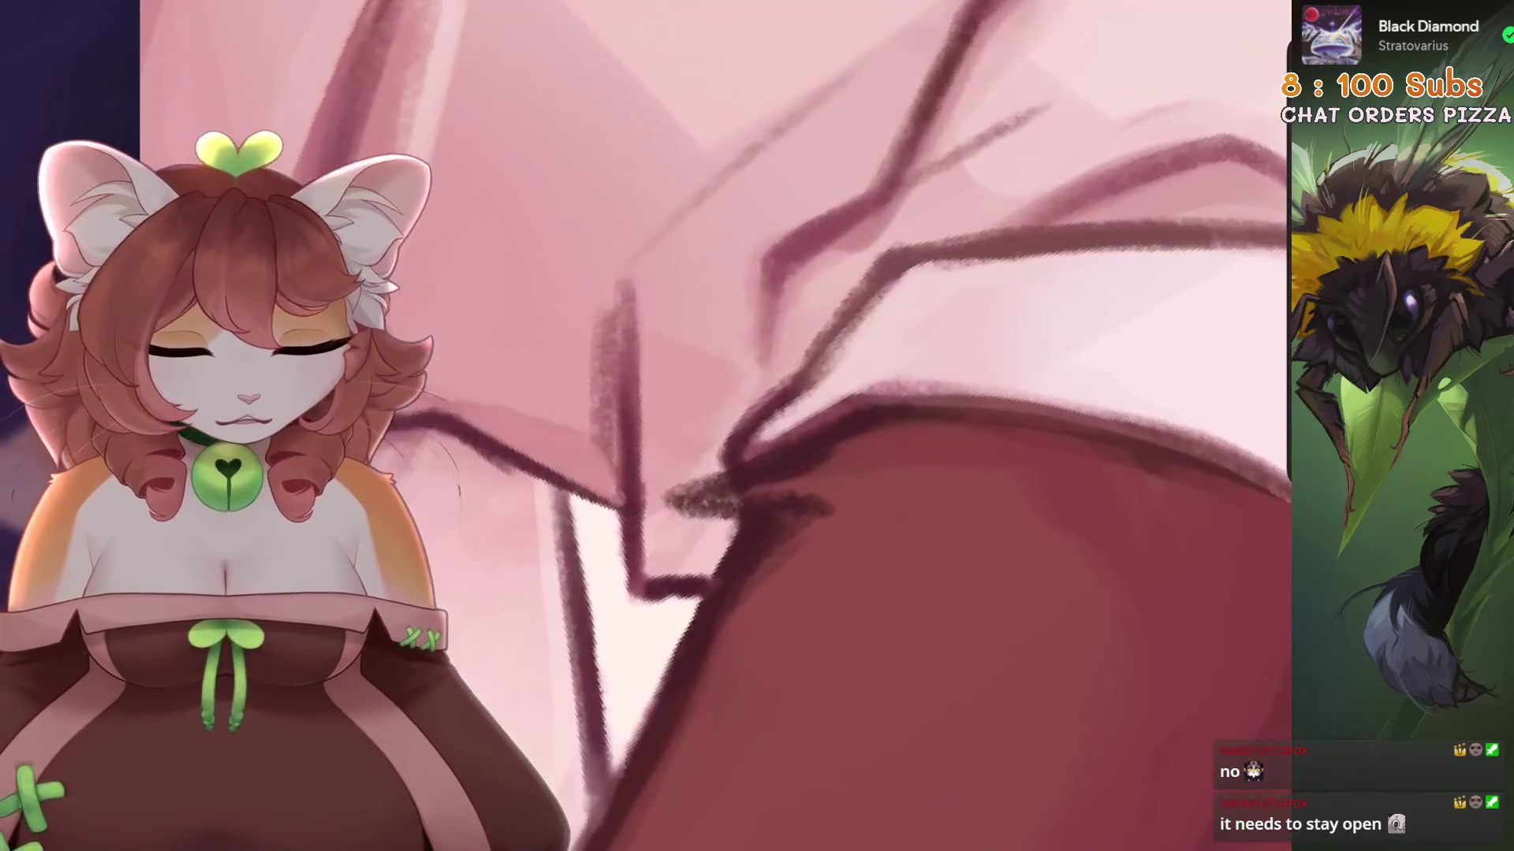
drag(891, 252, 776, 400)
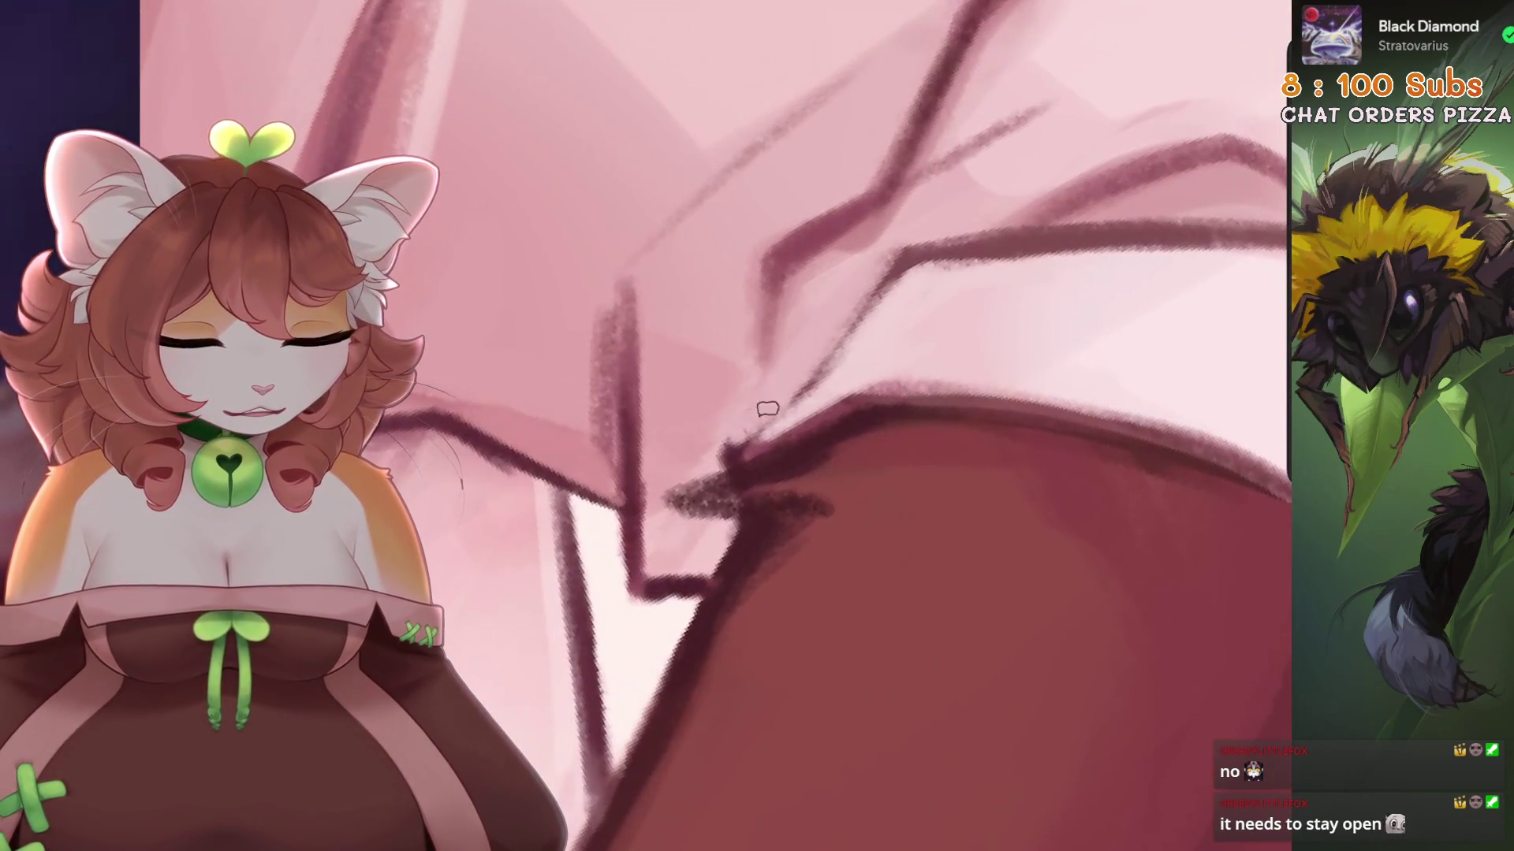
drag(891, 284, 783, 419)
scroll(771, 443, up, 3)
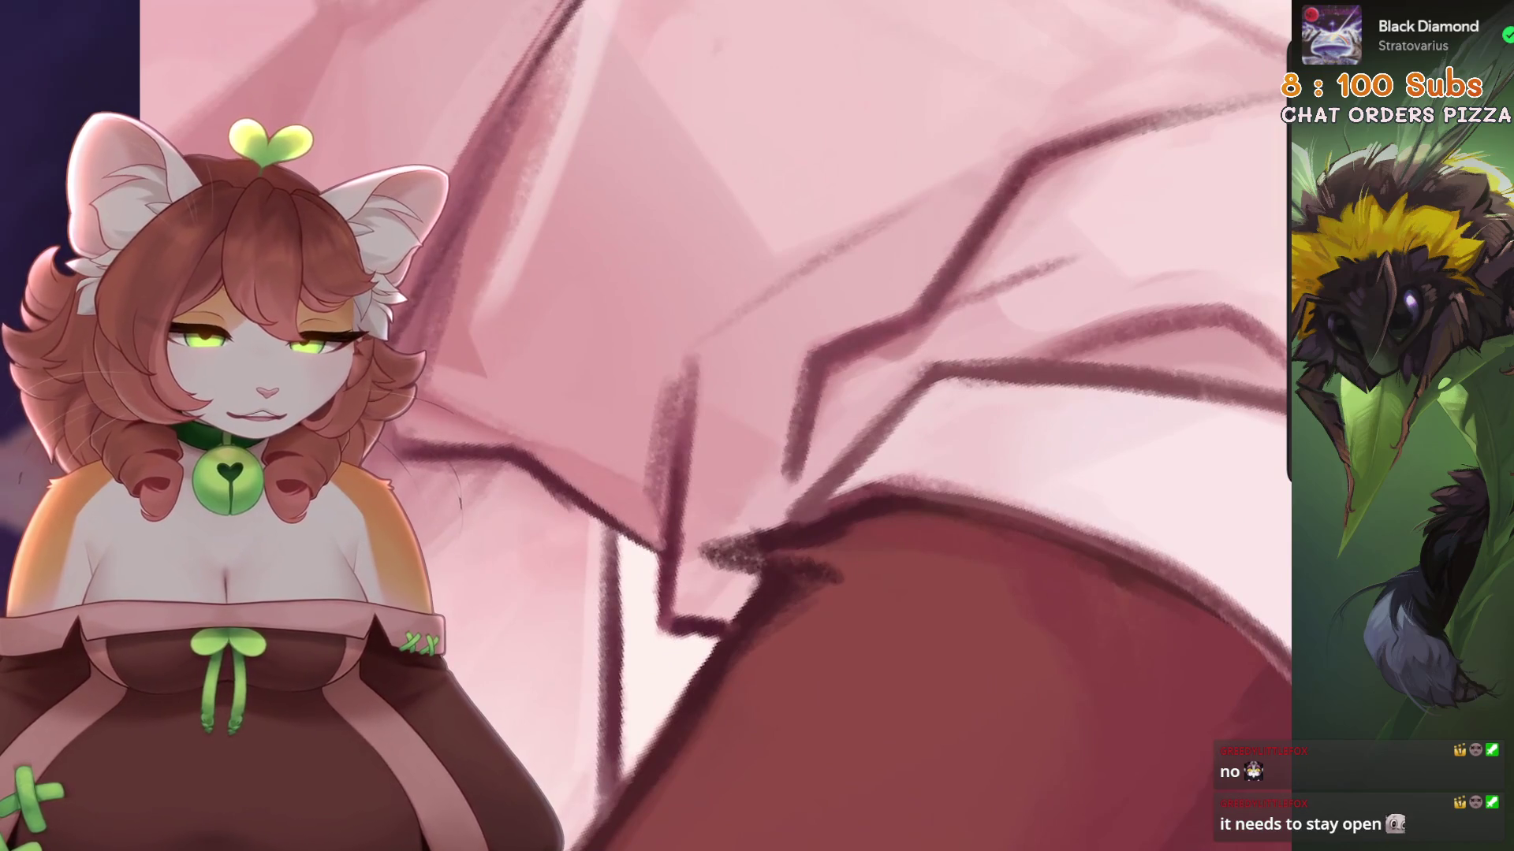
drag(796, 355, 761, 489)
Show the whole illustration upright and fitted to the screen.
scroll(763, 485, down, 3)
scroll(763, 485, up, 3)
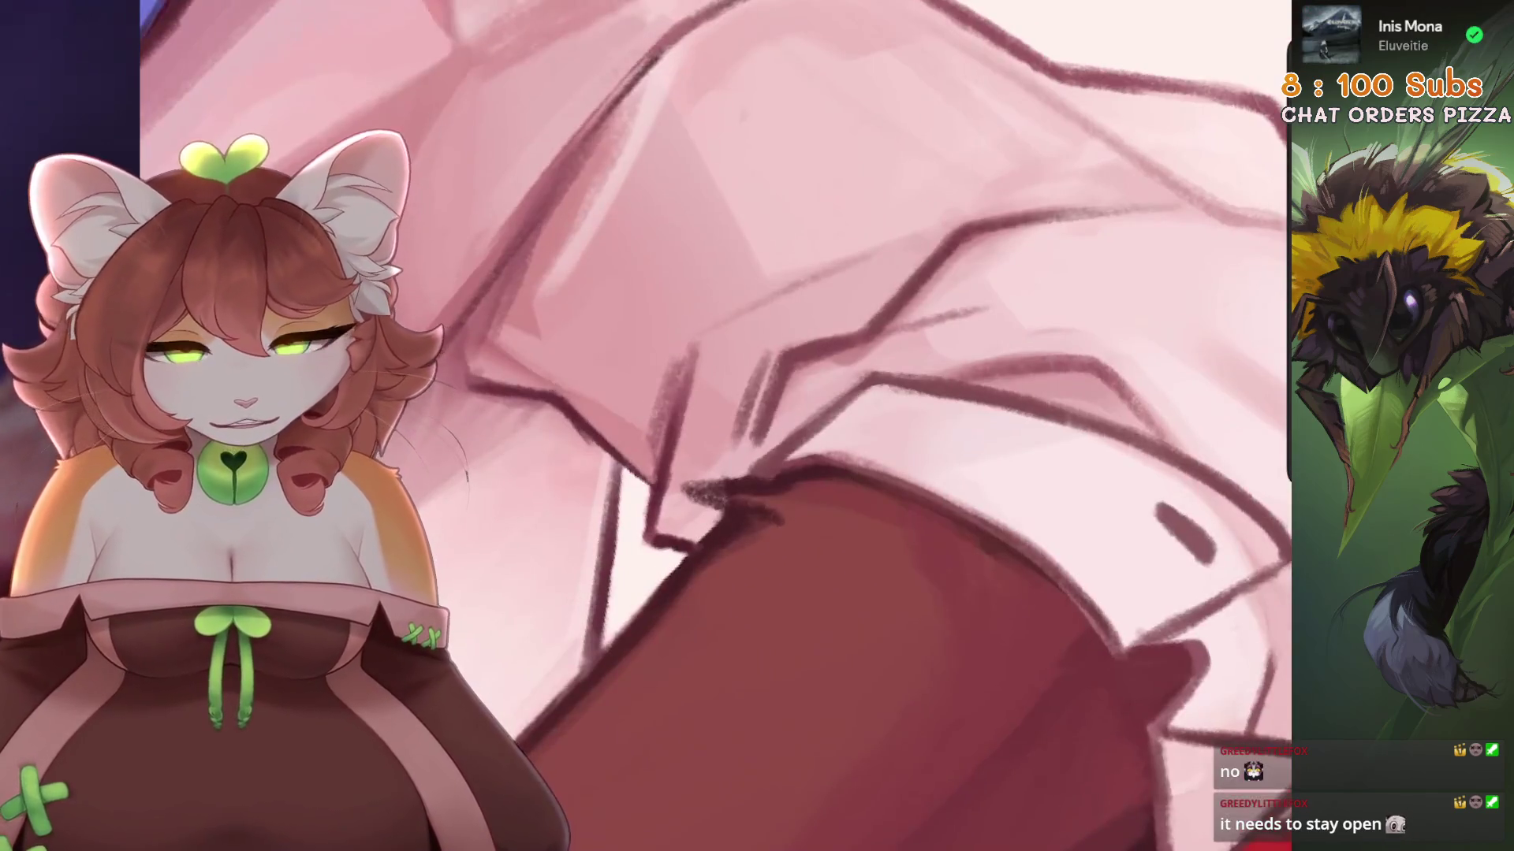
scroll(762, 398, down, 2)
scroll(762, 399, down, 3)
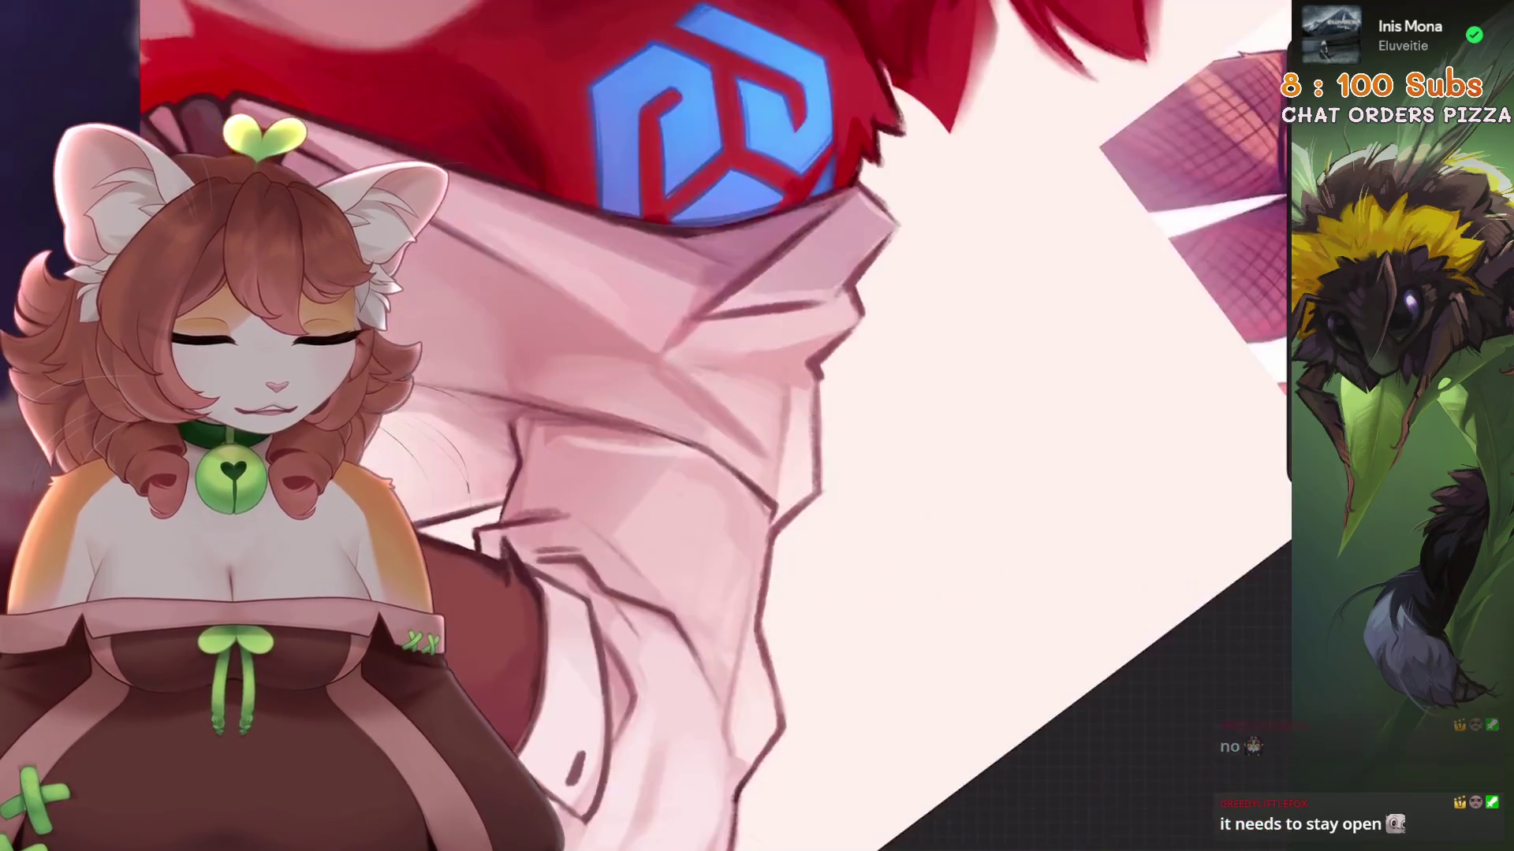
scroll(710, 426, up, 3)
scroll(715, 426, down, 1)
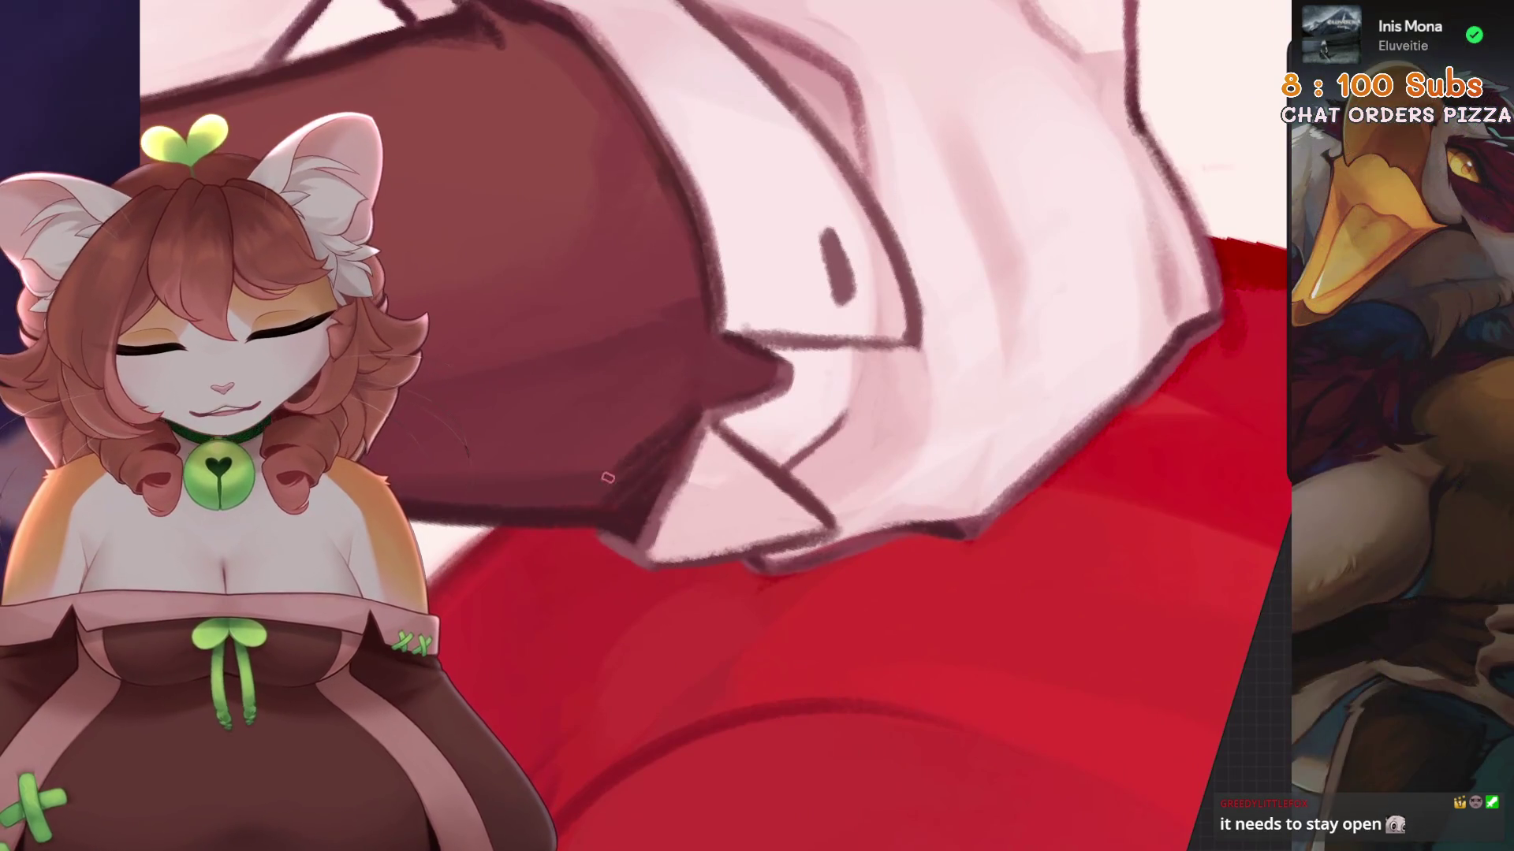
scroll(463, 457, down, 5)
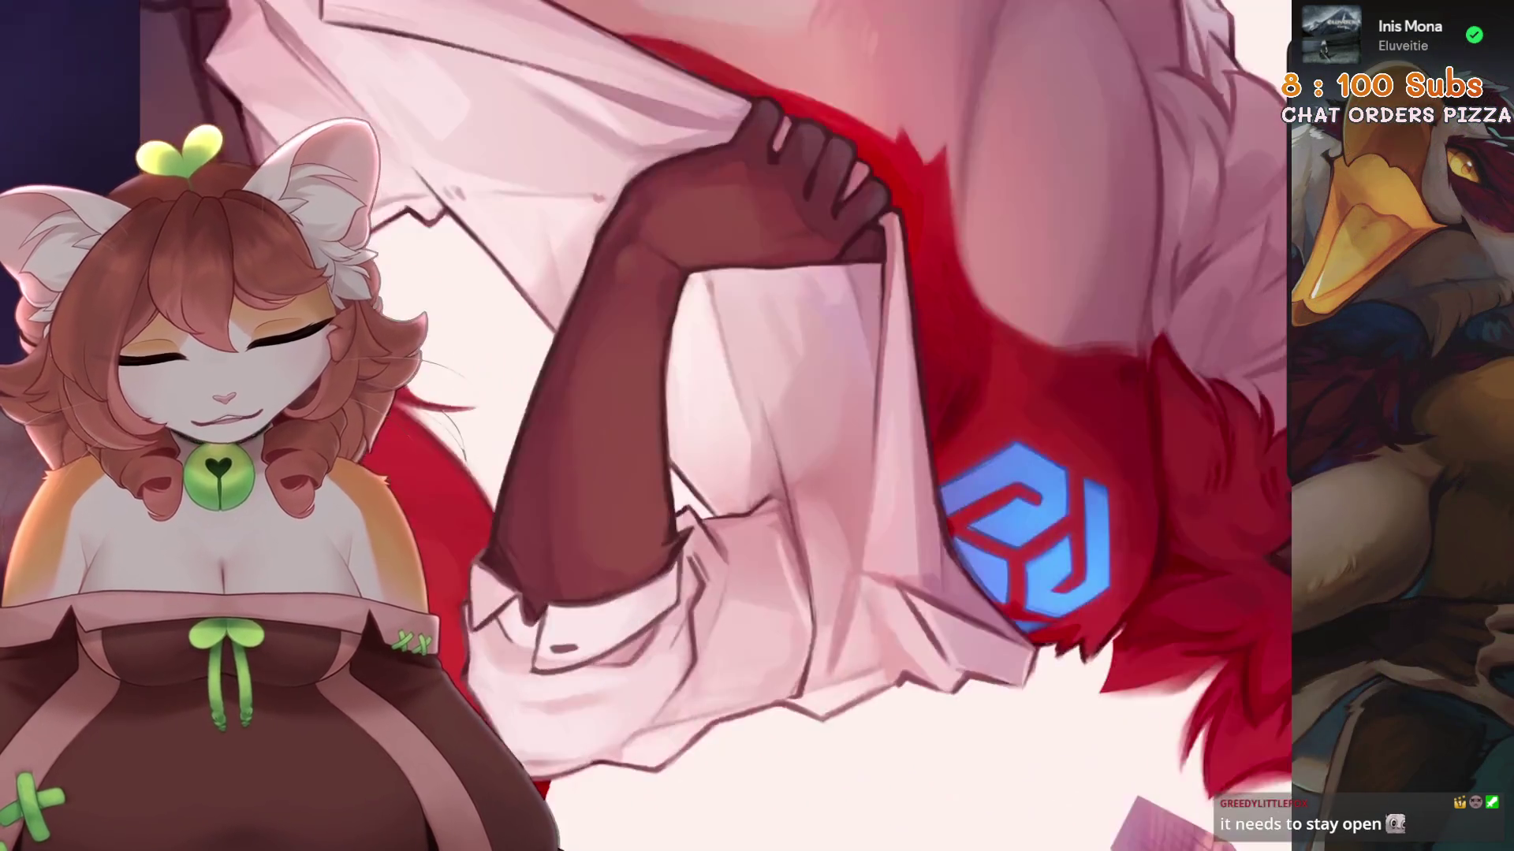
key(ctrl+0)
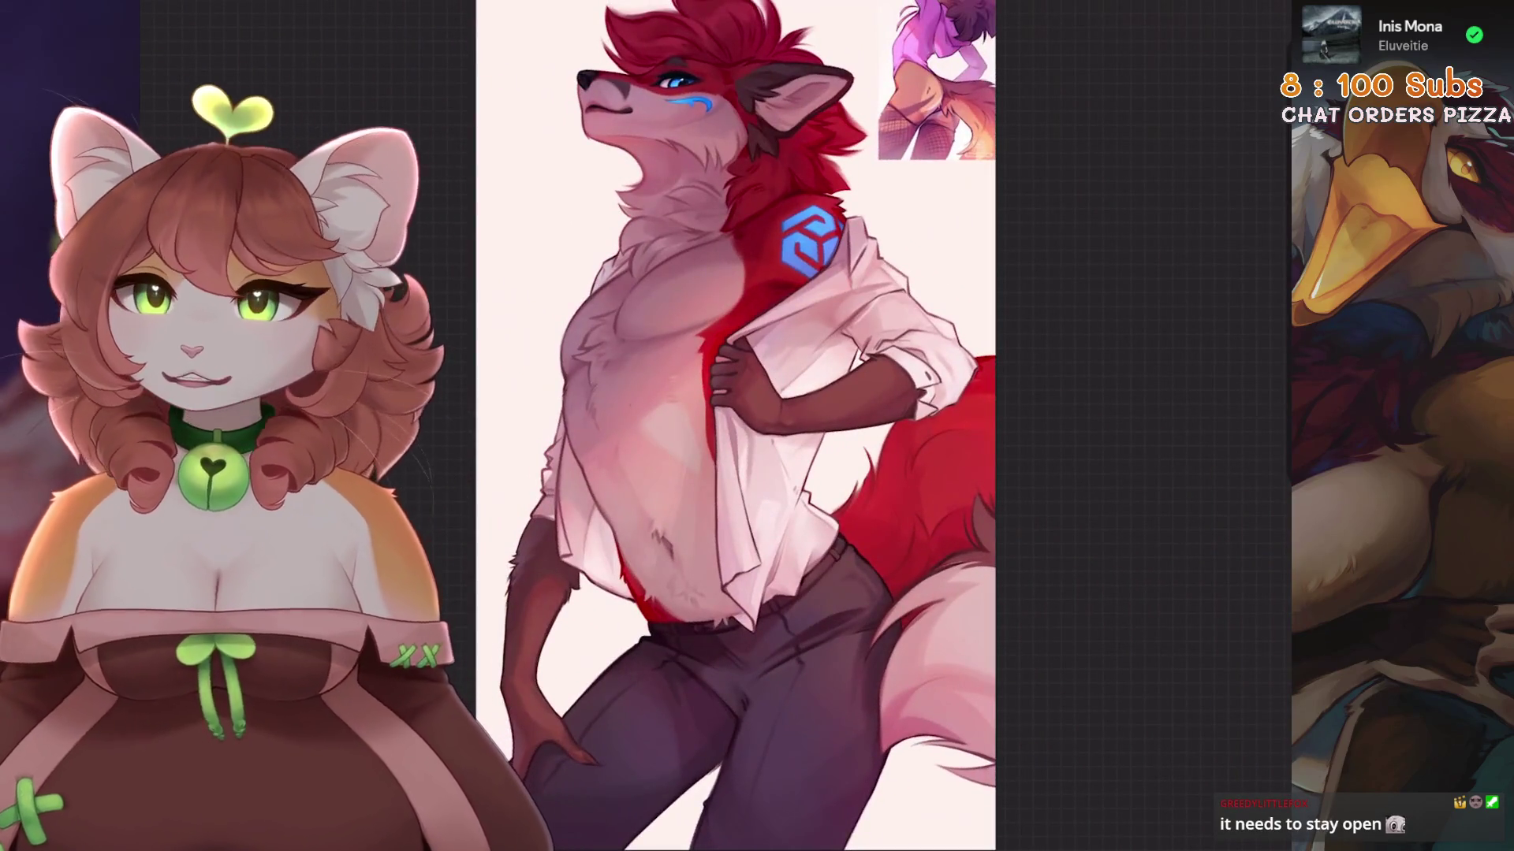
Straighten the sleeve close-up and shade the cuff slightly darker.
scroll(710, 406, up, 5)
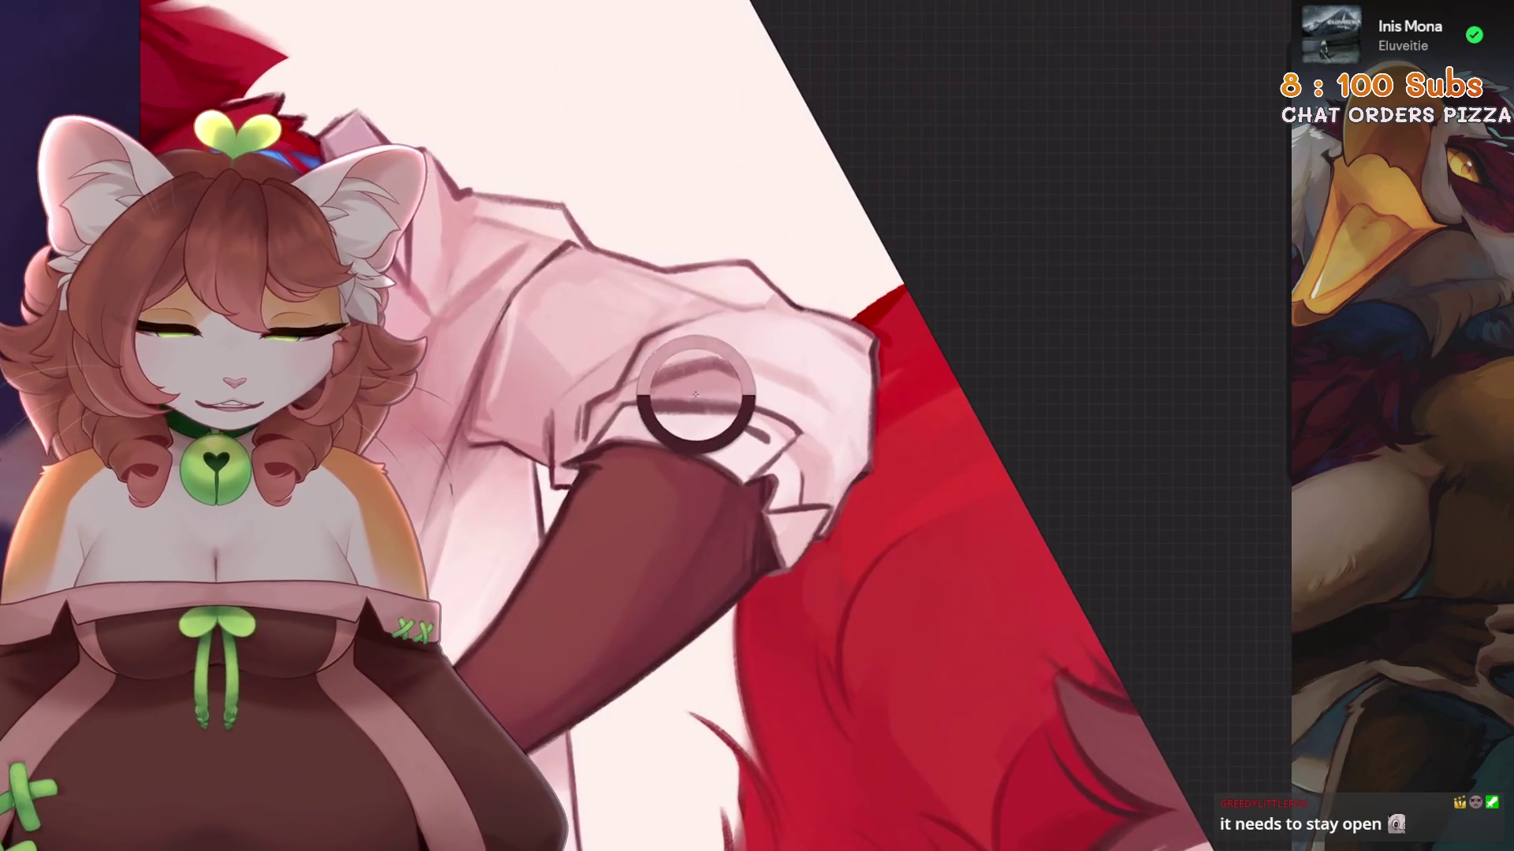
key(Delete)
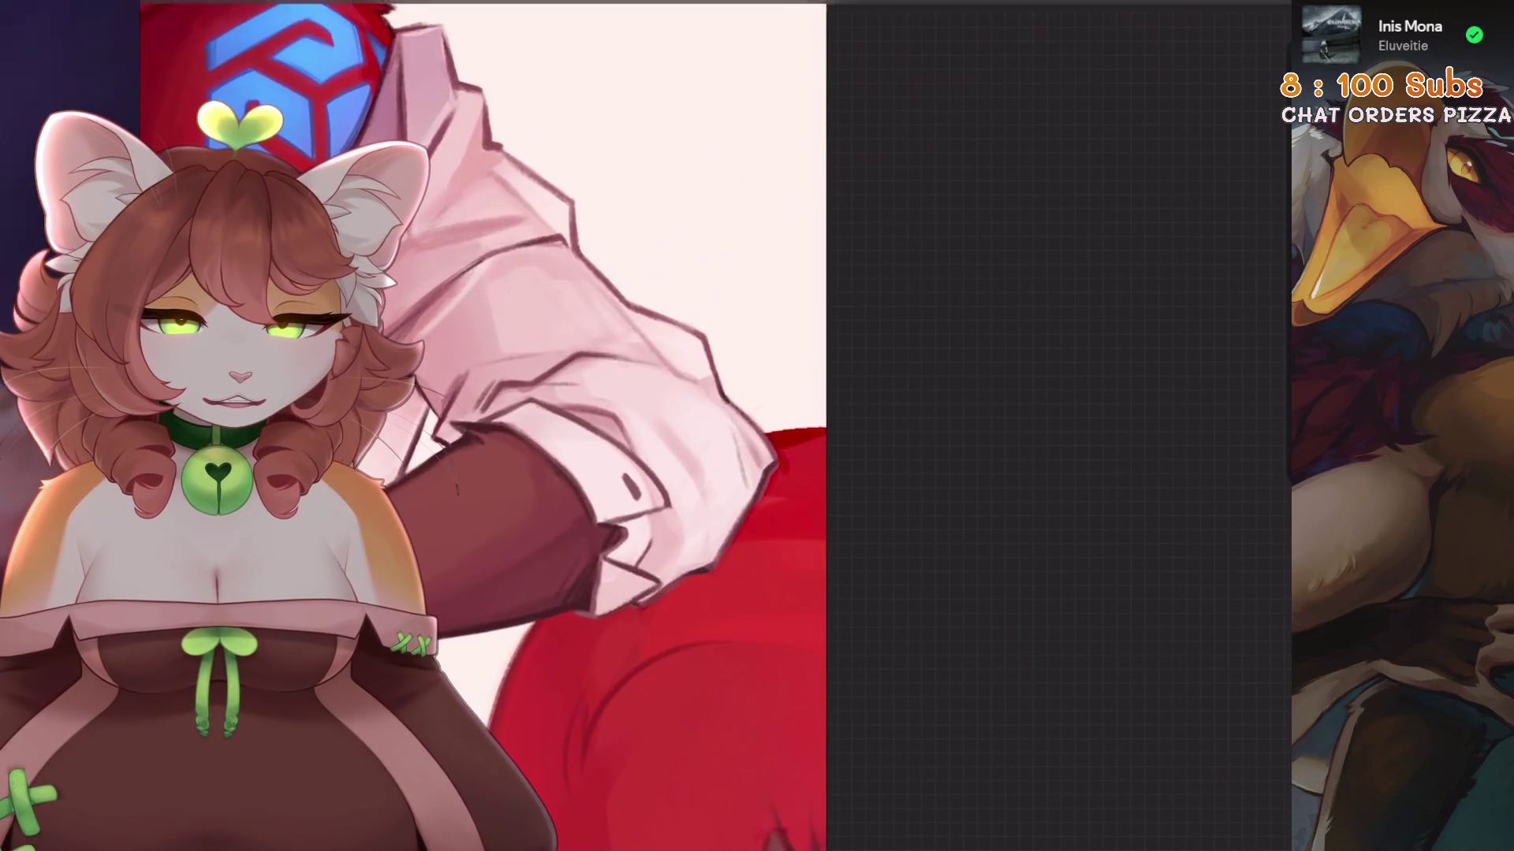
scroll(893, 405, up, 3)
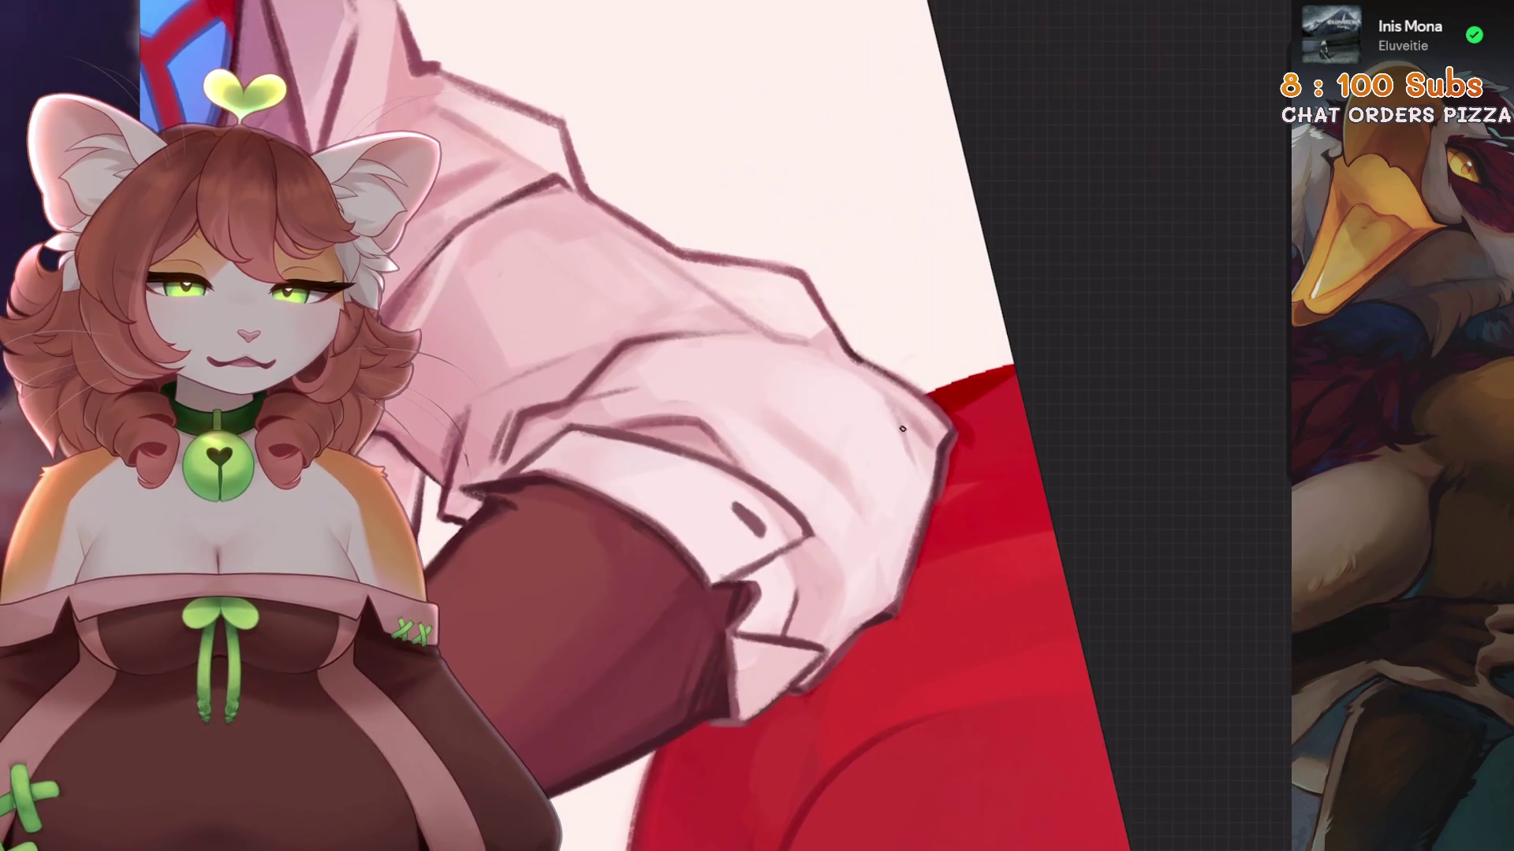
mouse_move(920, 432)
mouse_down()
mouse_move(913, 480)
mouse_move(867, 473)
mouse_move(788, 536)
mouse_up()
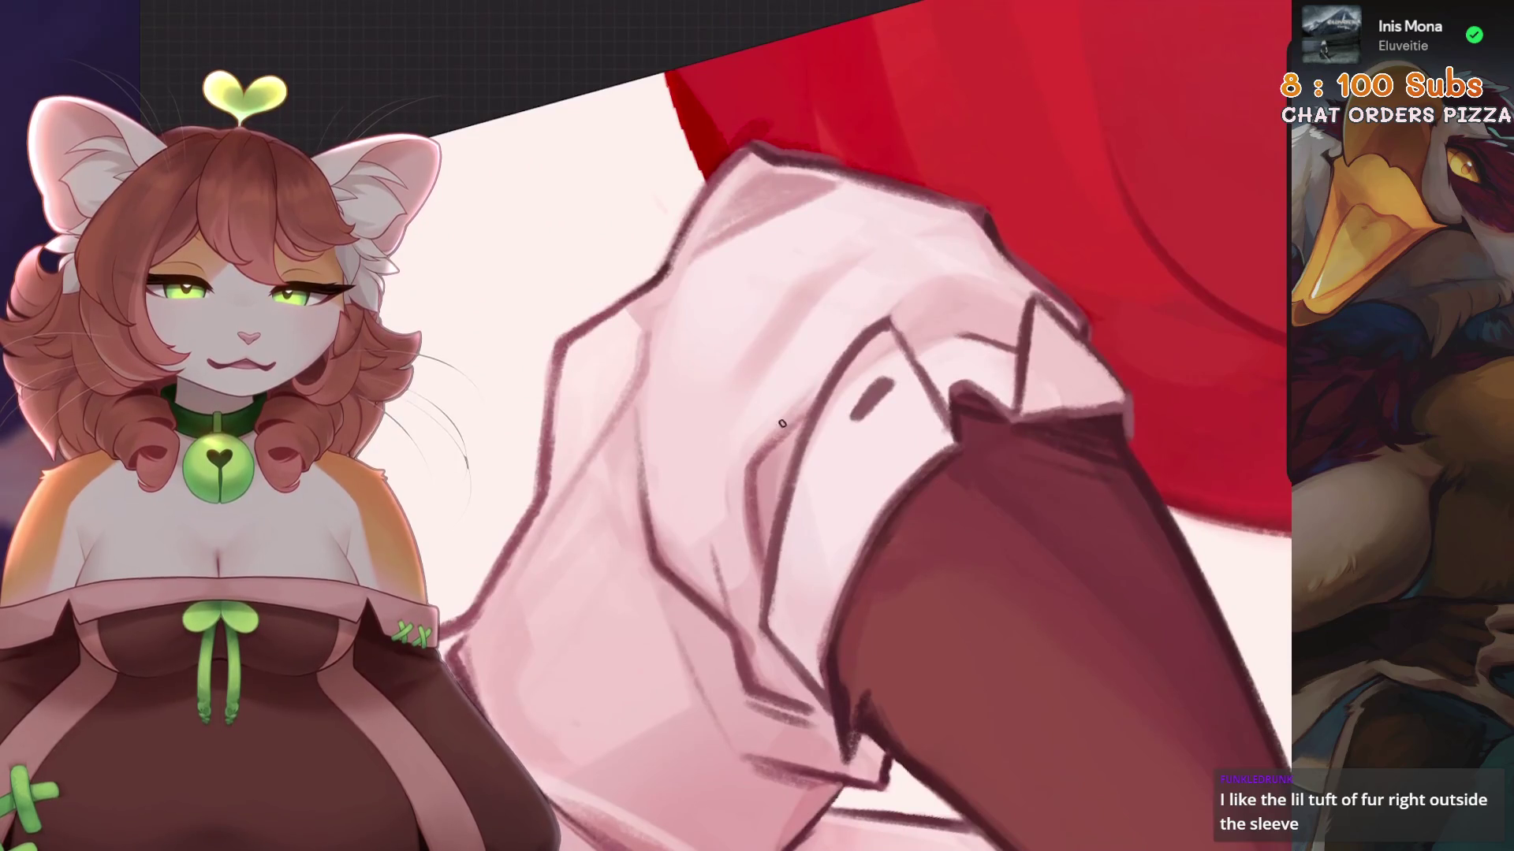
Reframe the view around the cuff and undo the shading strokes that don't work.
drag(909, 307, 852, 371)
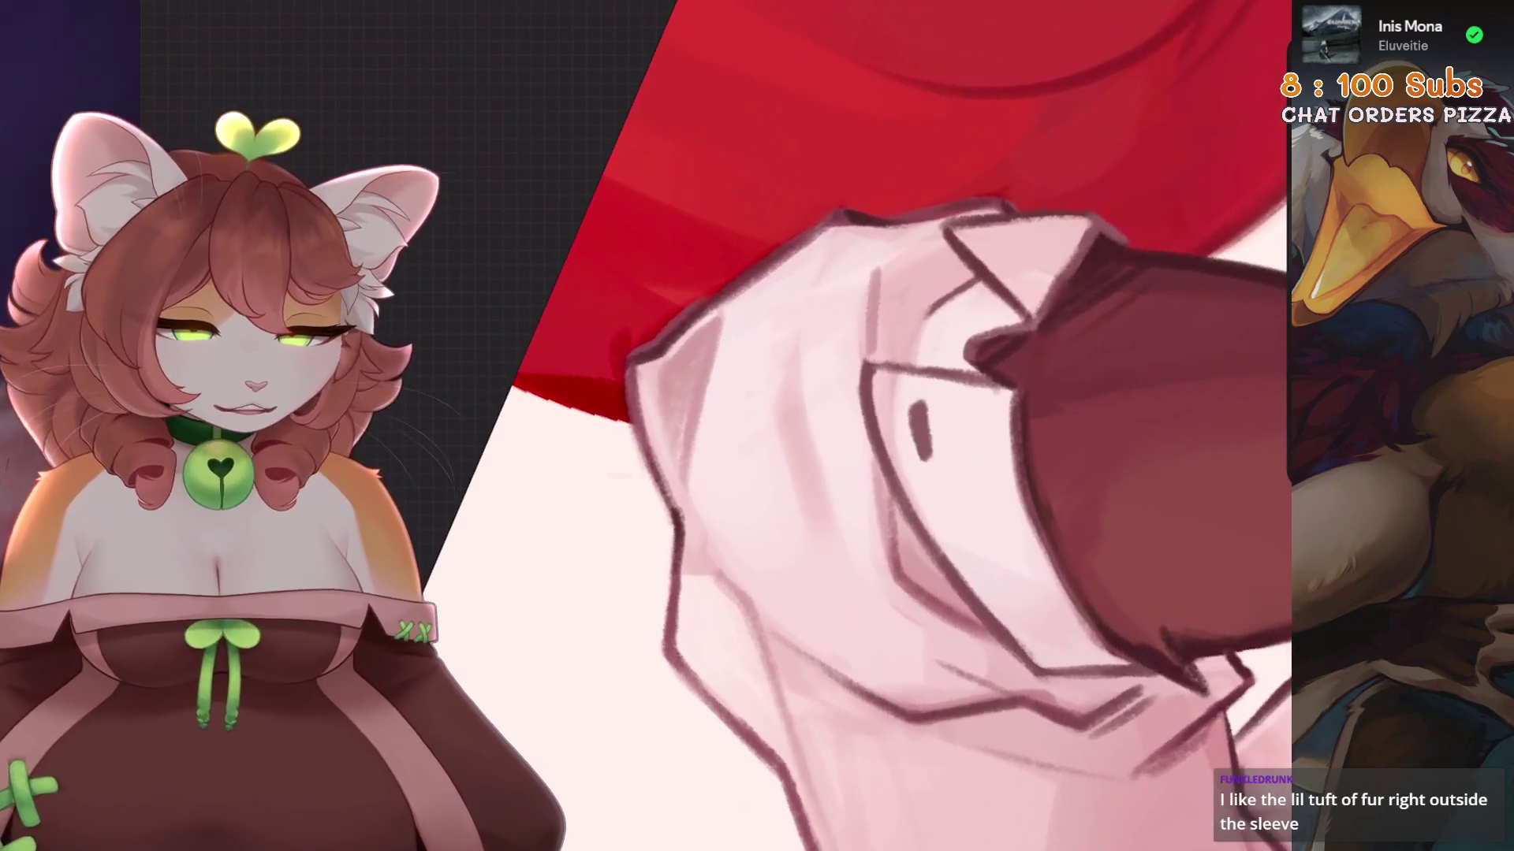
drag(924, 268, 886, 304)
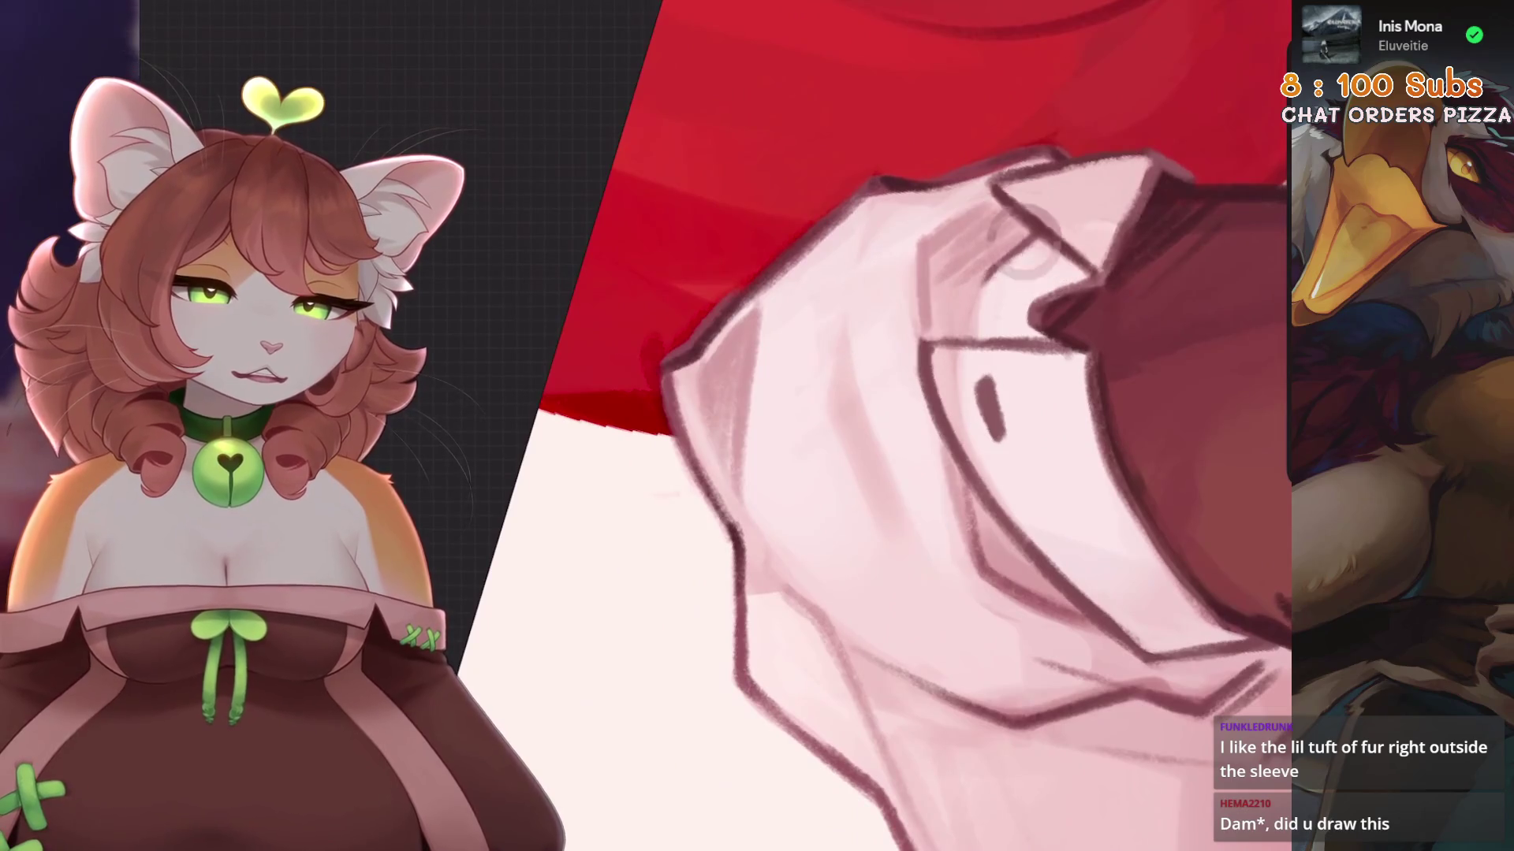
mouse_move(986, 355)
mouse_down()
mouse_move(867, 410)
mouse_move(683, 420)
mouse_move(788, 394)
mouse_up()
key(ctrl+z)
key(ctrl+z)
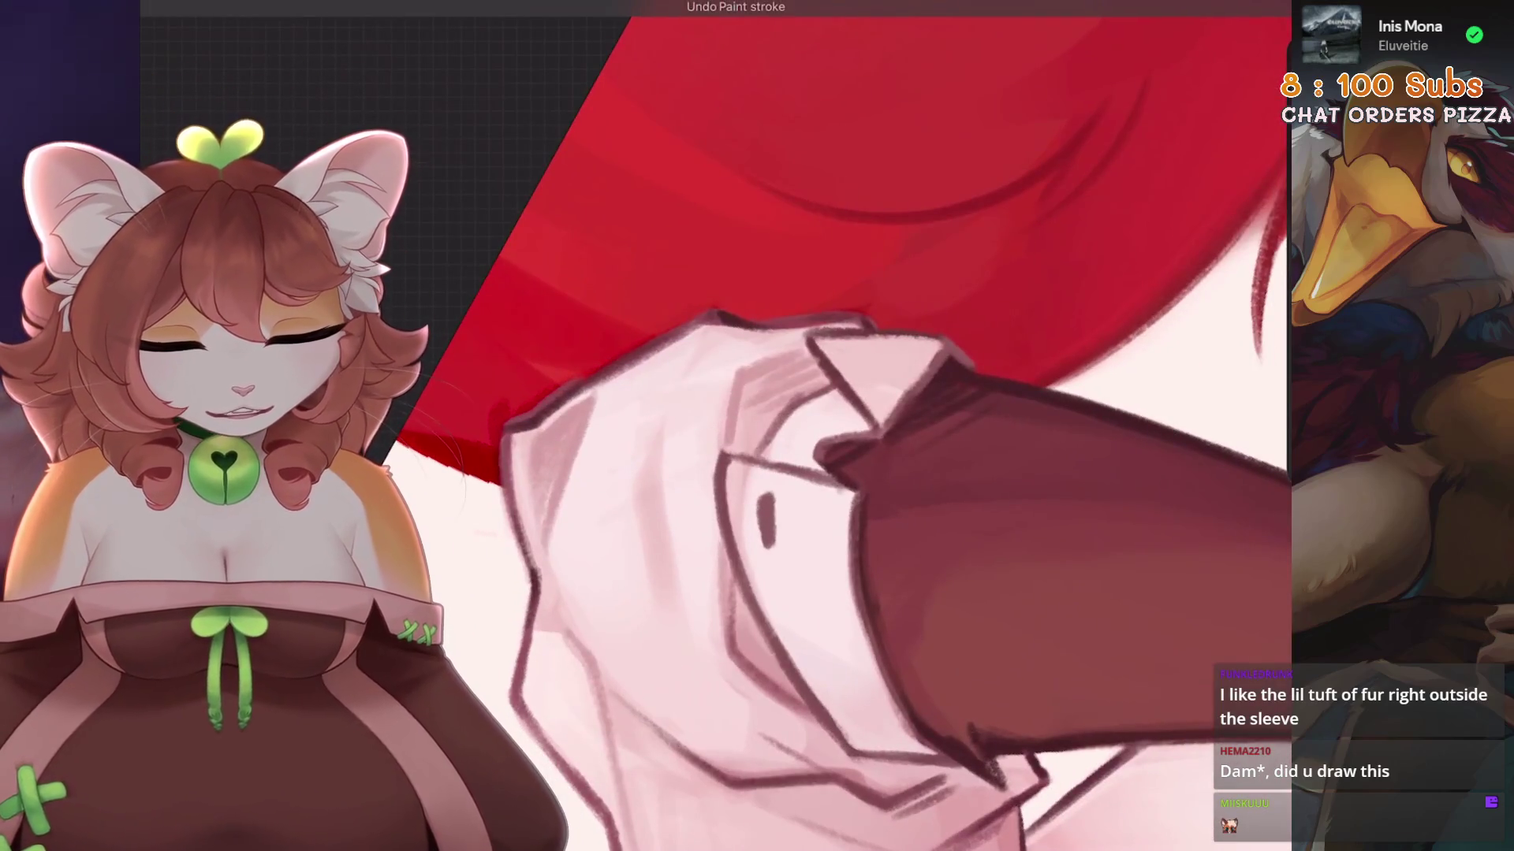
drag(732, 458, 788, 394)
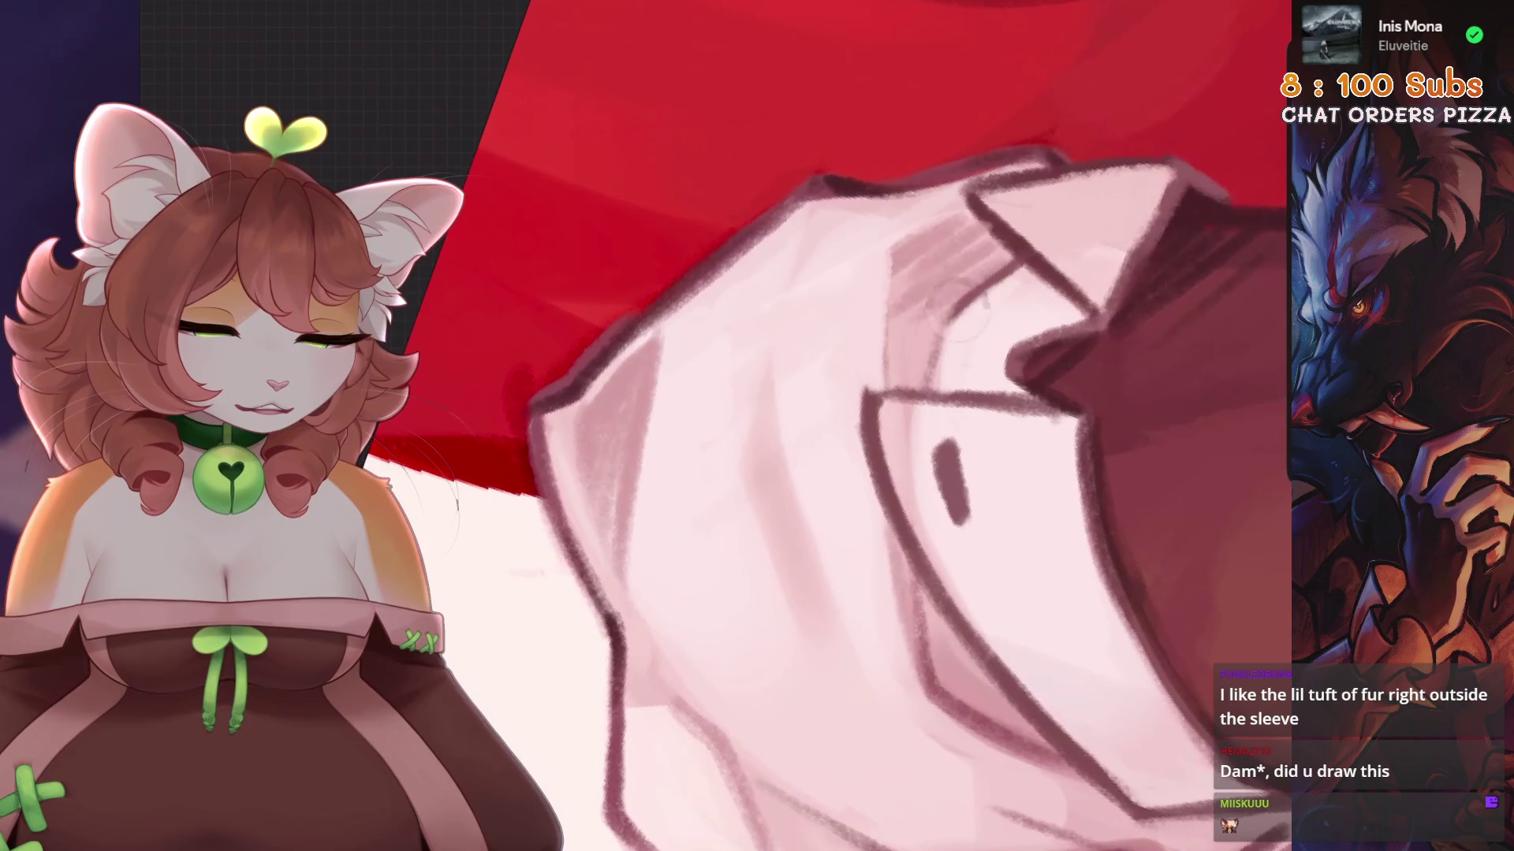
drag(903, 254, 894, 371)
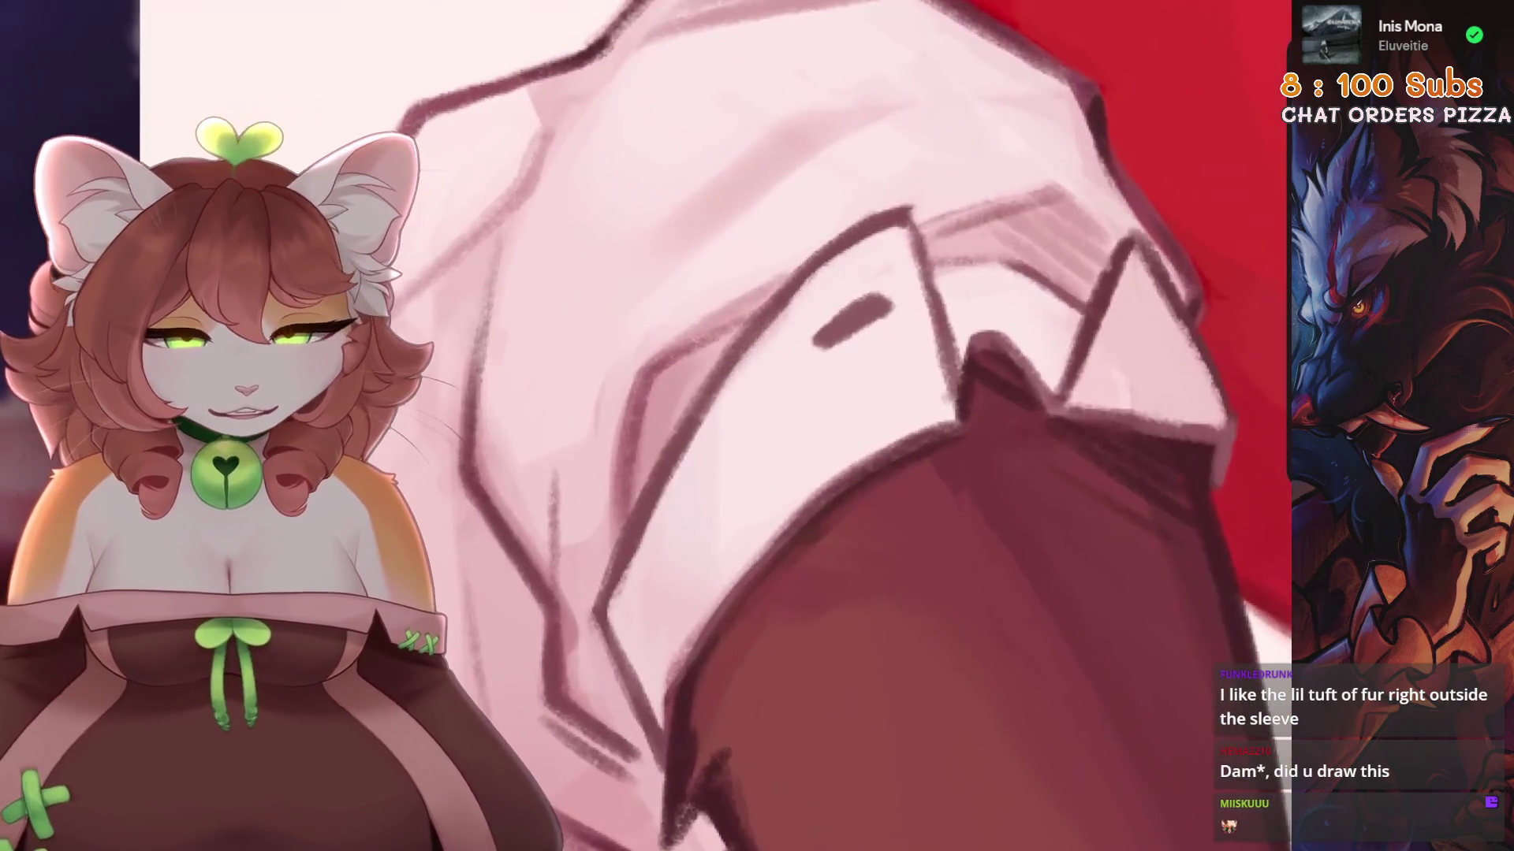
key(ctrl+z)
mouse_move(891, 240)
mouse_down()
mouse_move(886, 371)
mouse_move(867, 386)
mouse_up()
key(ctrl+z)
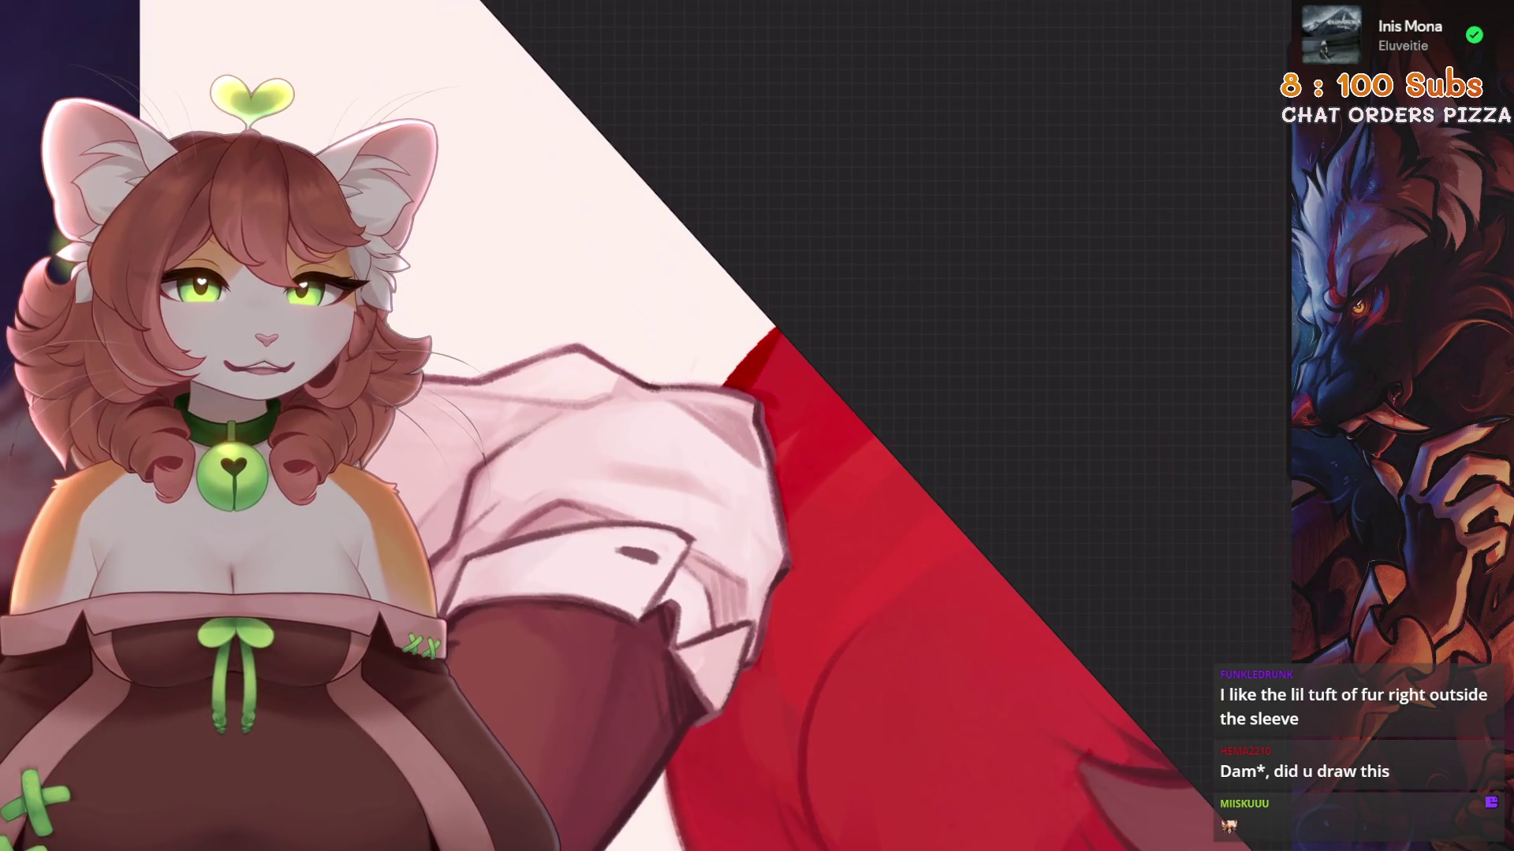
Undo two rejected shading strokes on the cuff and straighten the canvas view.
scroll(710, 426, up, 5)
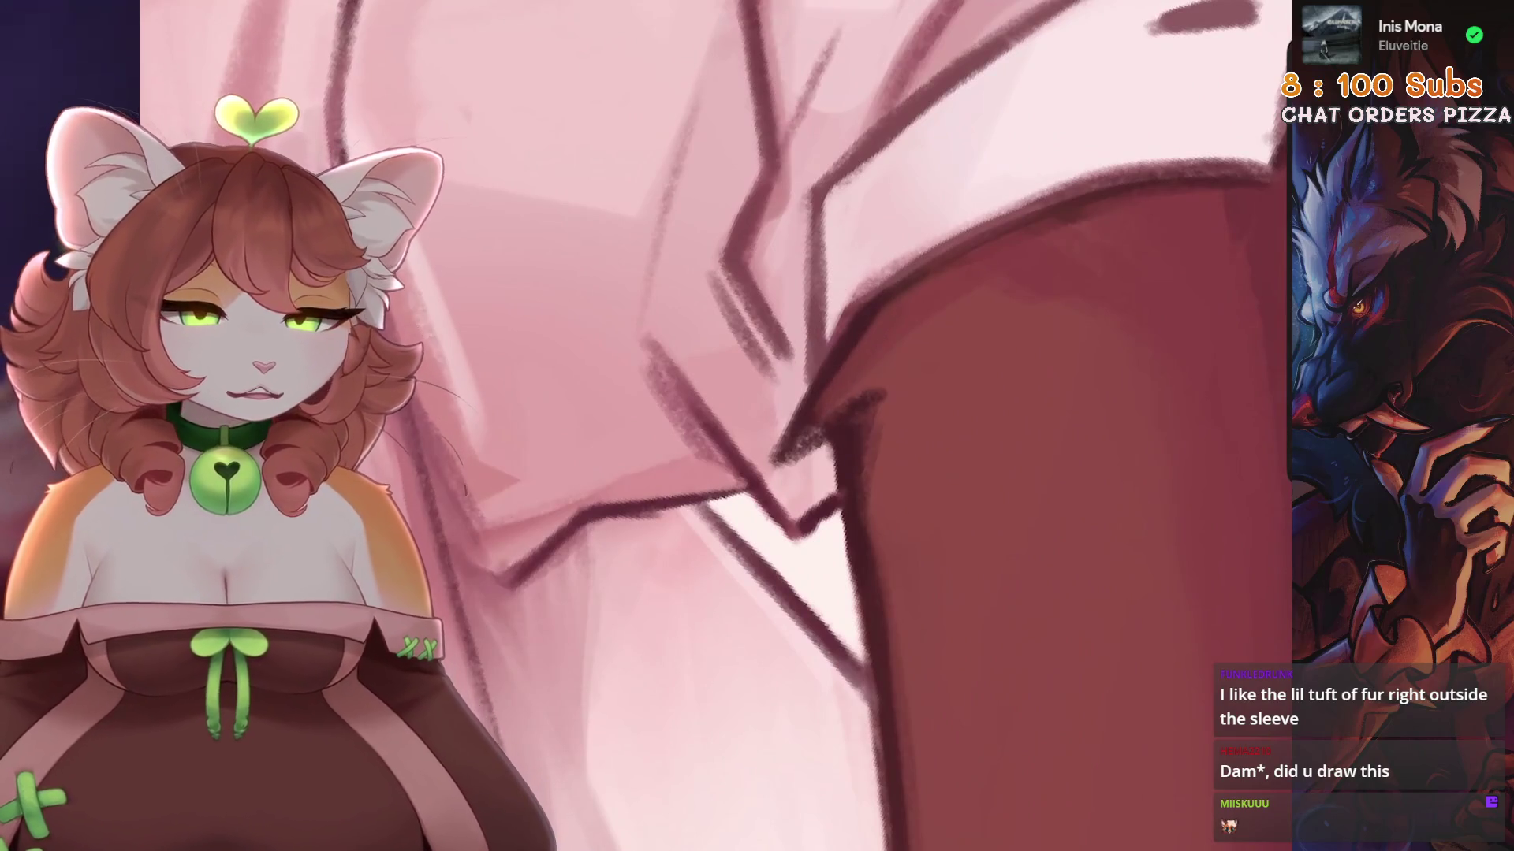
scroll(842, 485, down, 5)
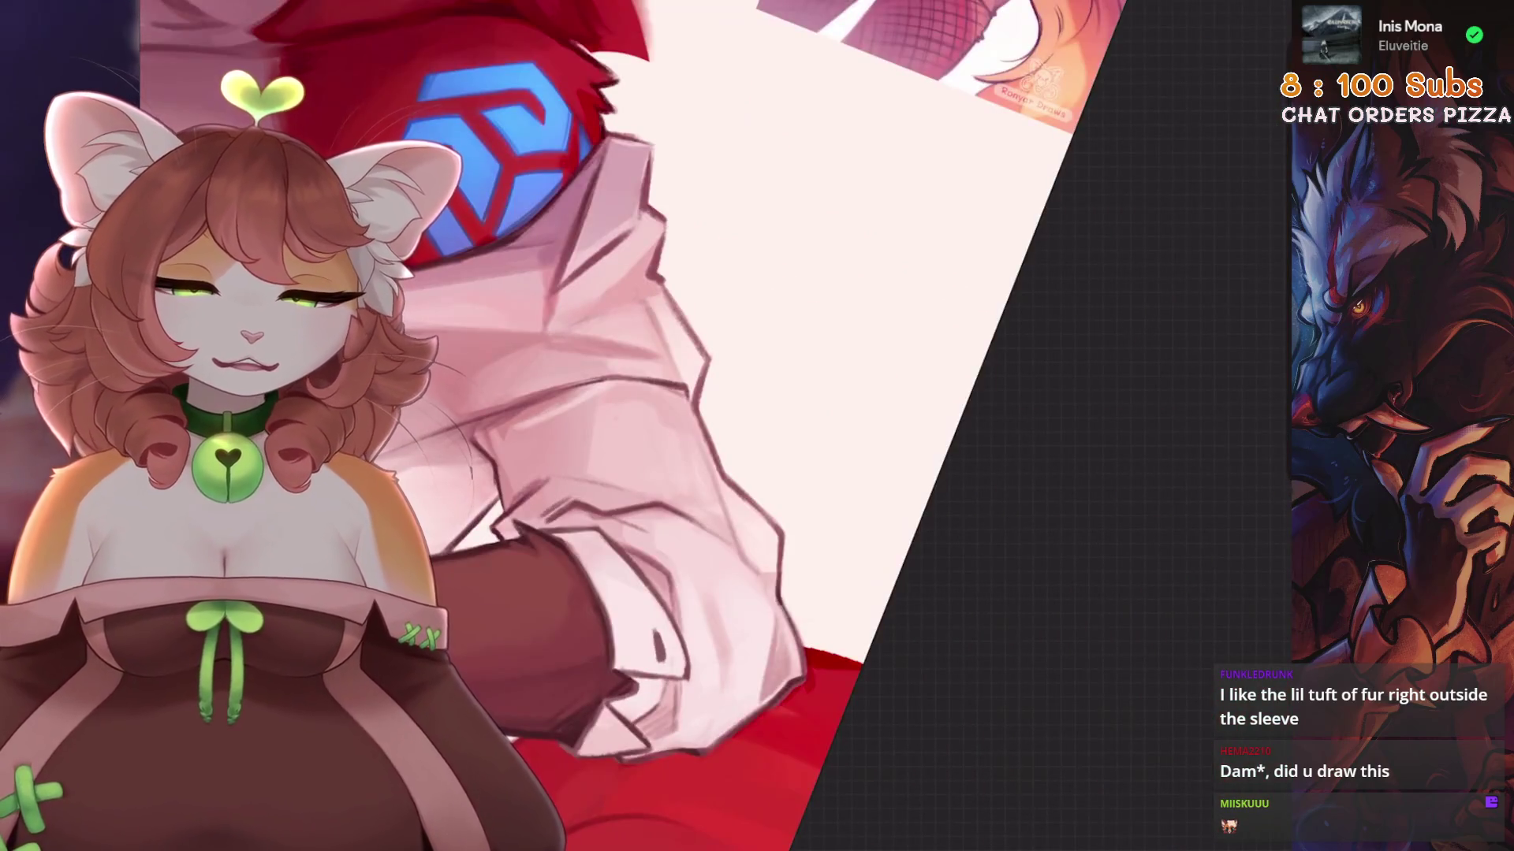
scroll(838, 395, up, 5)
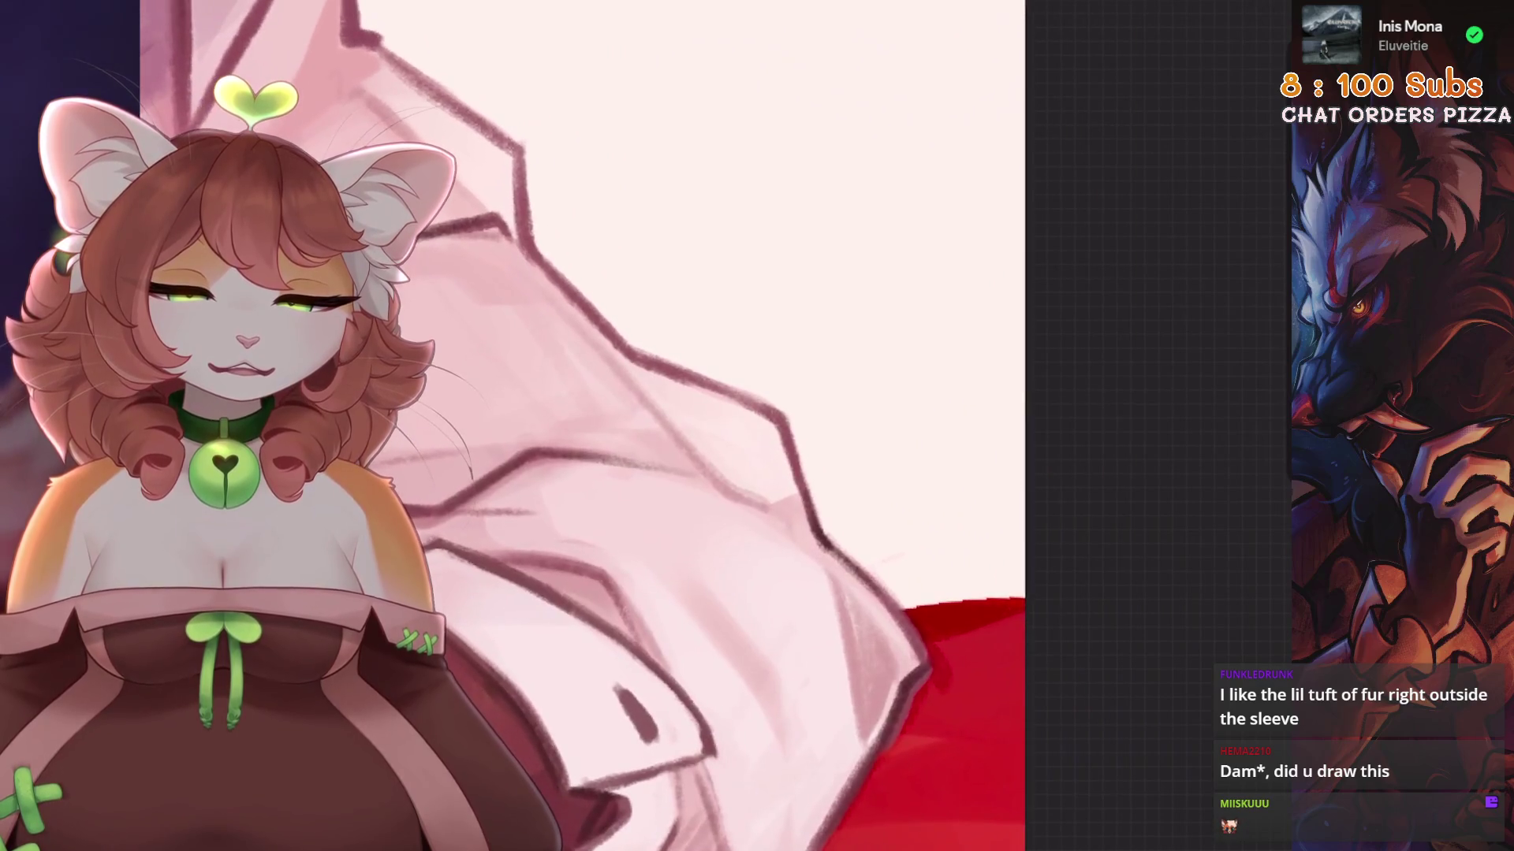
key(minus)
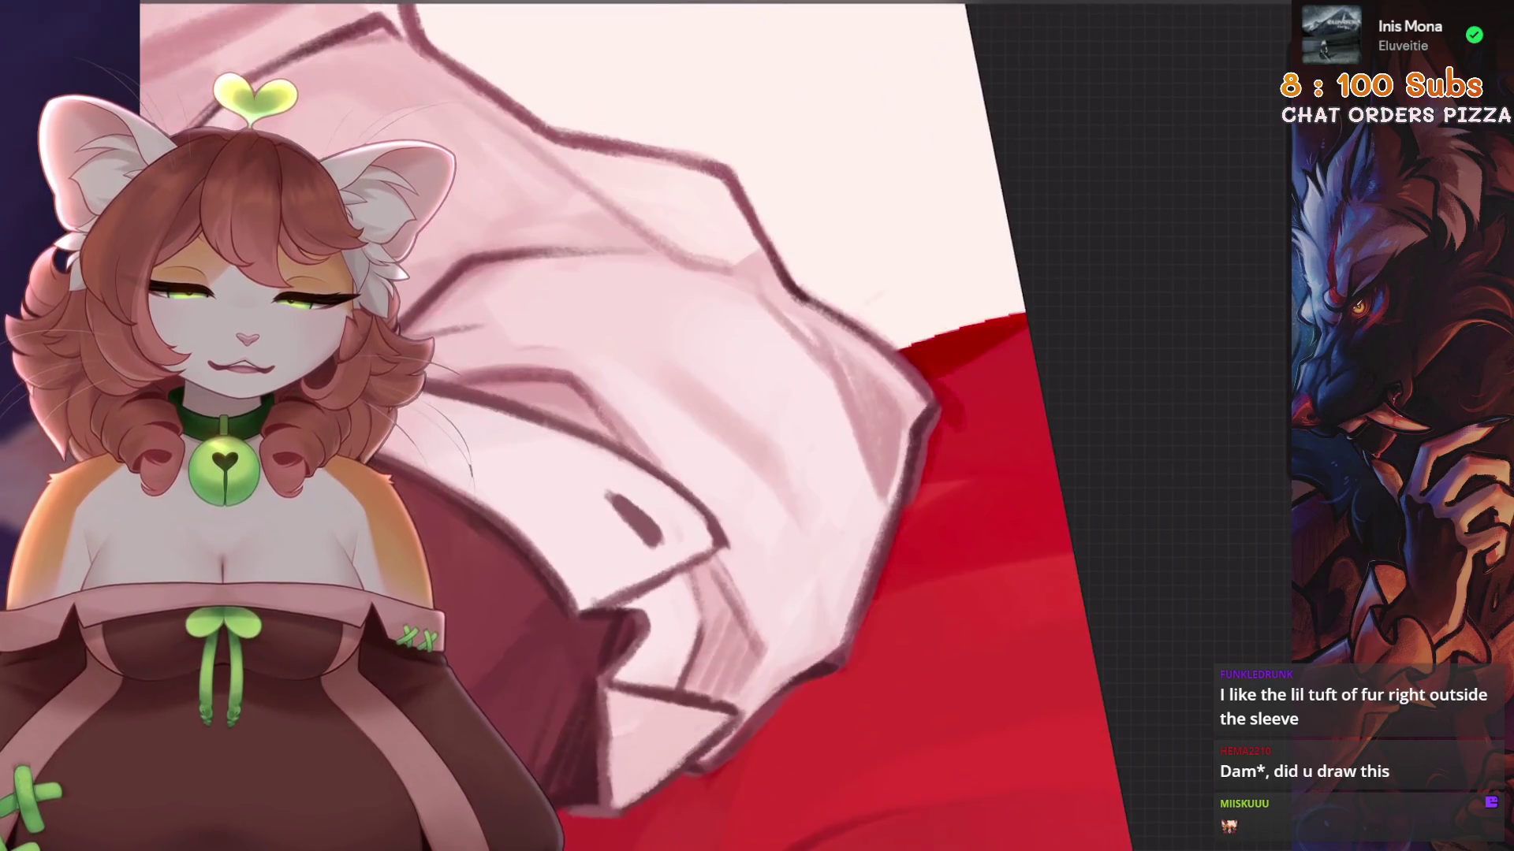
key(ctrl+z)
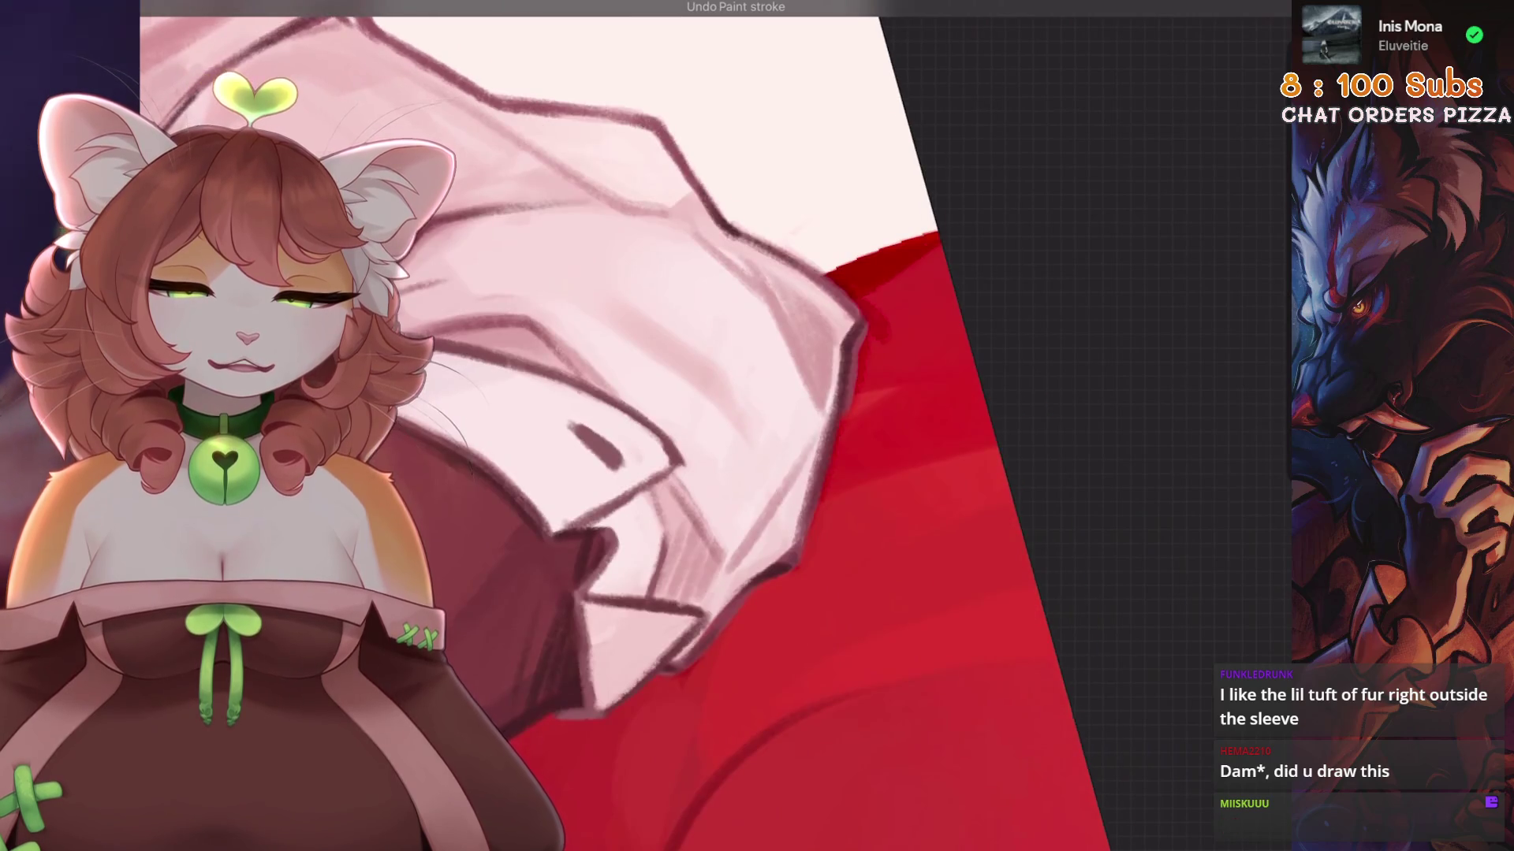
key(5)
key(ctrl+z)
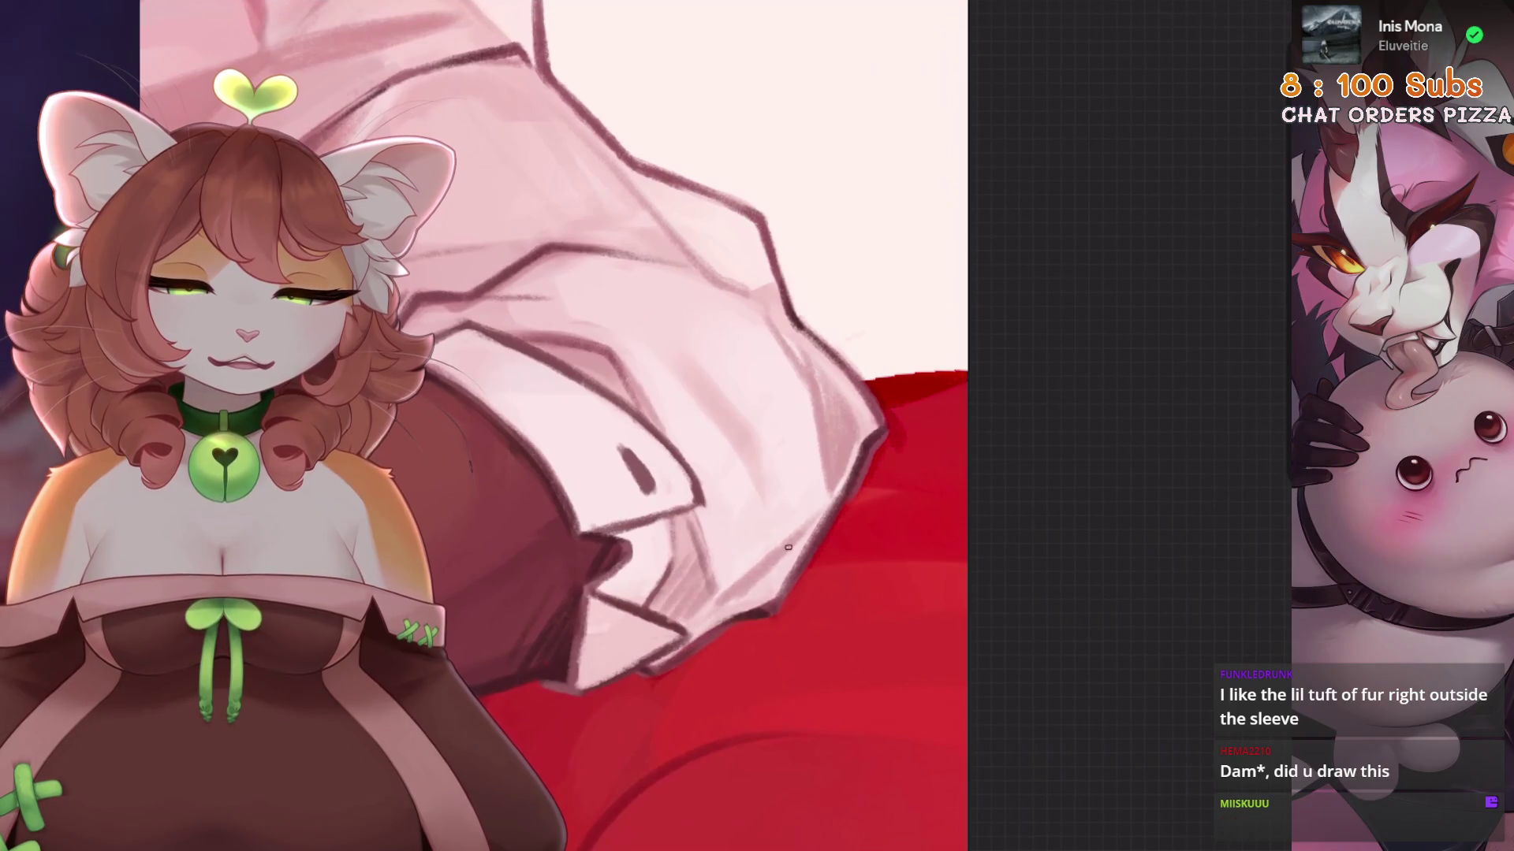
Rotate and zoom the canvas to frame the rolled shirt cuff closely.
drag(757, 552, 703, 625)
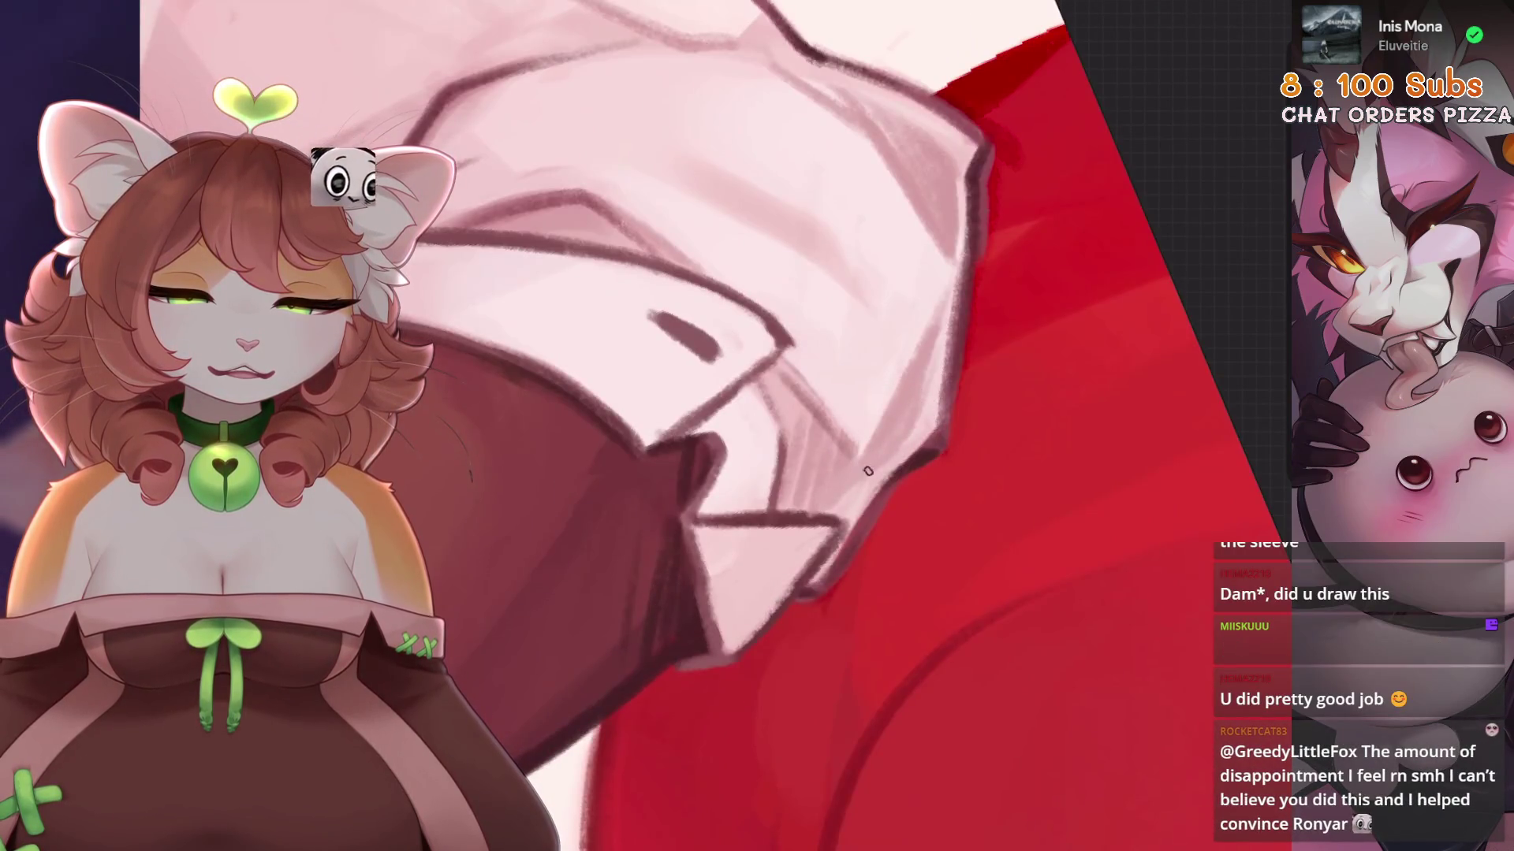
mouse_move(757, 552)
mouse_down()
mouse_move(811, 500)
mouse_move(930, 567)
mouse_move(868, 635)
mouse_up()
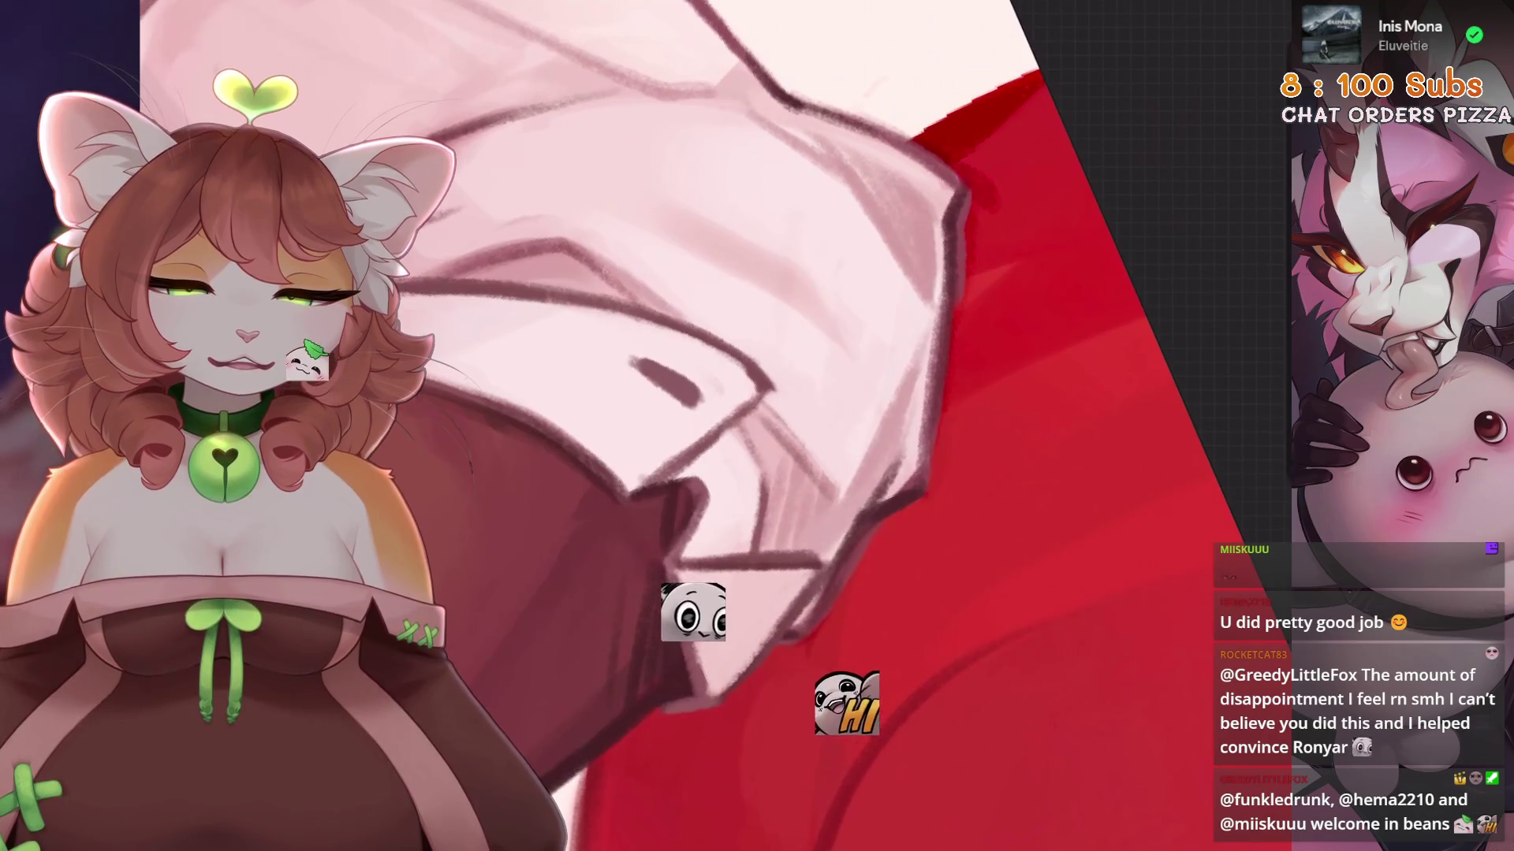
drag(712, 637, 836, 570)
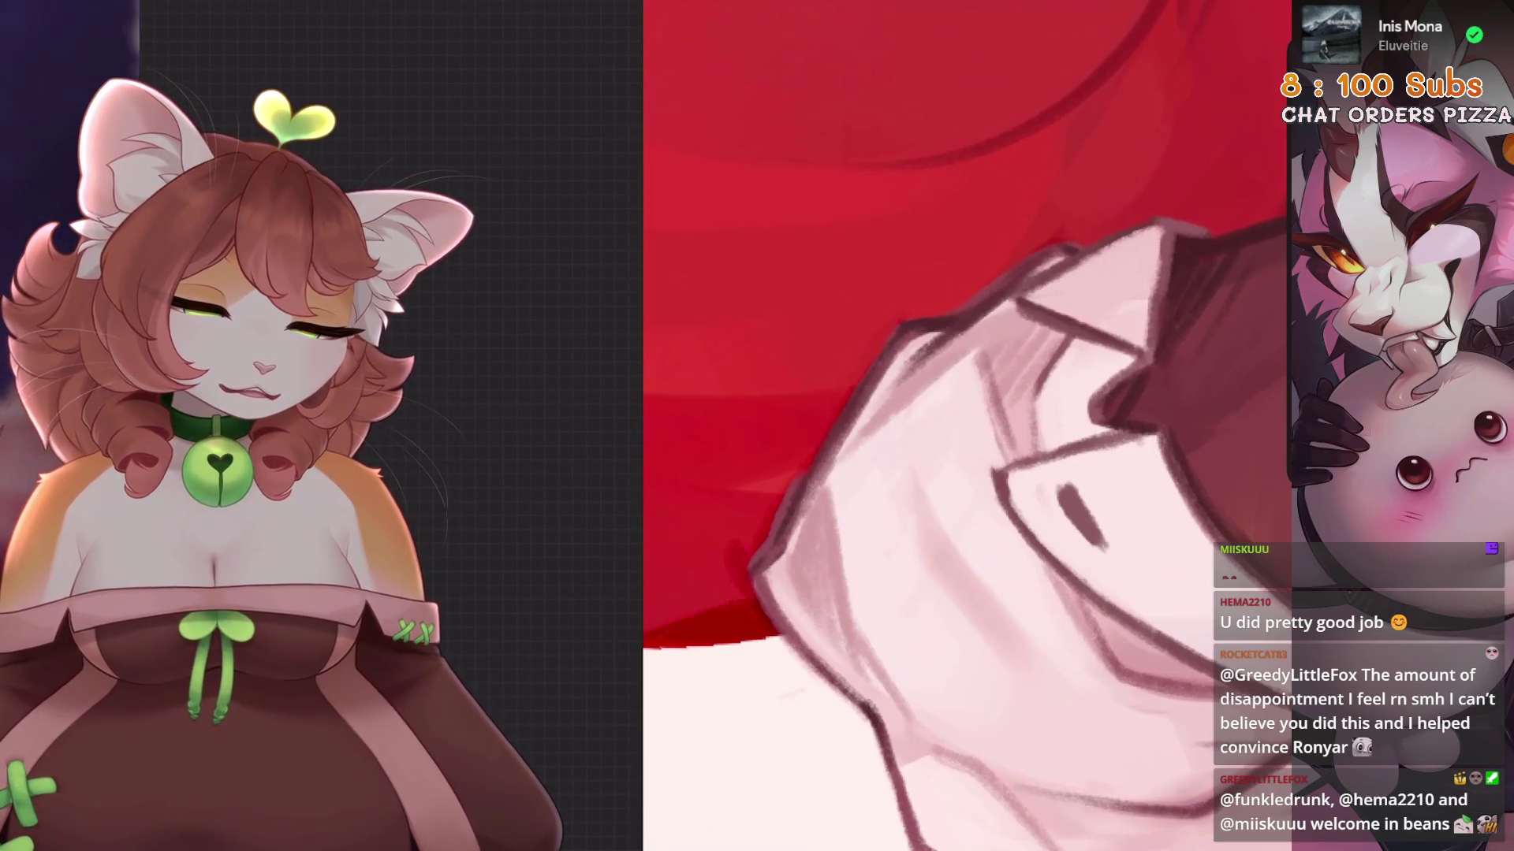
Sketch a fold line on the sleeve near the cuff, then undo the misplaced strokes.
drag(868, 552, 778, 624)
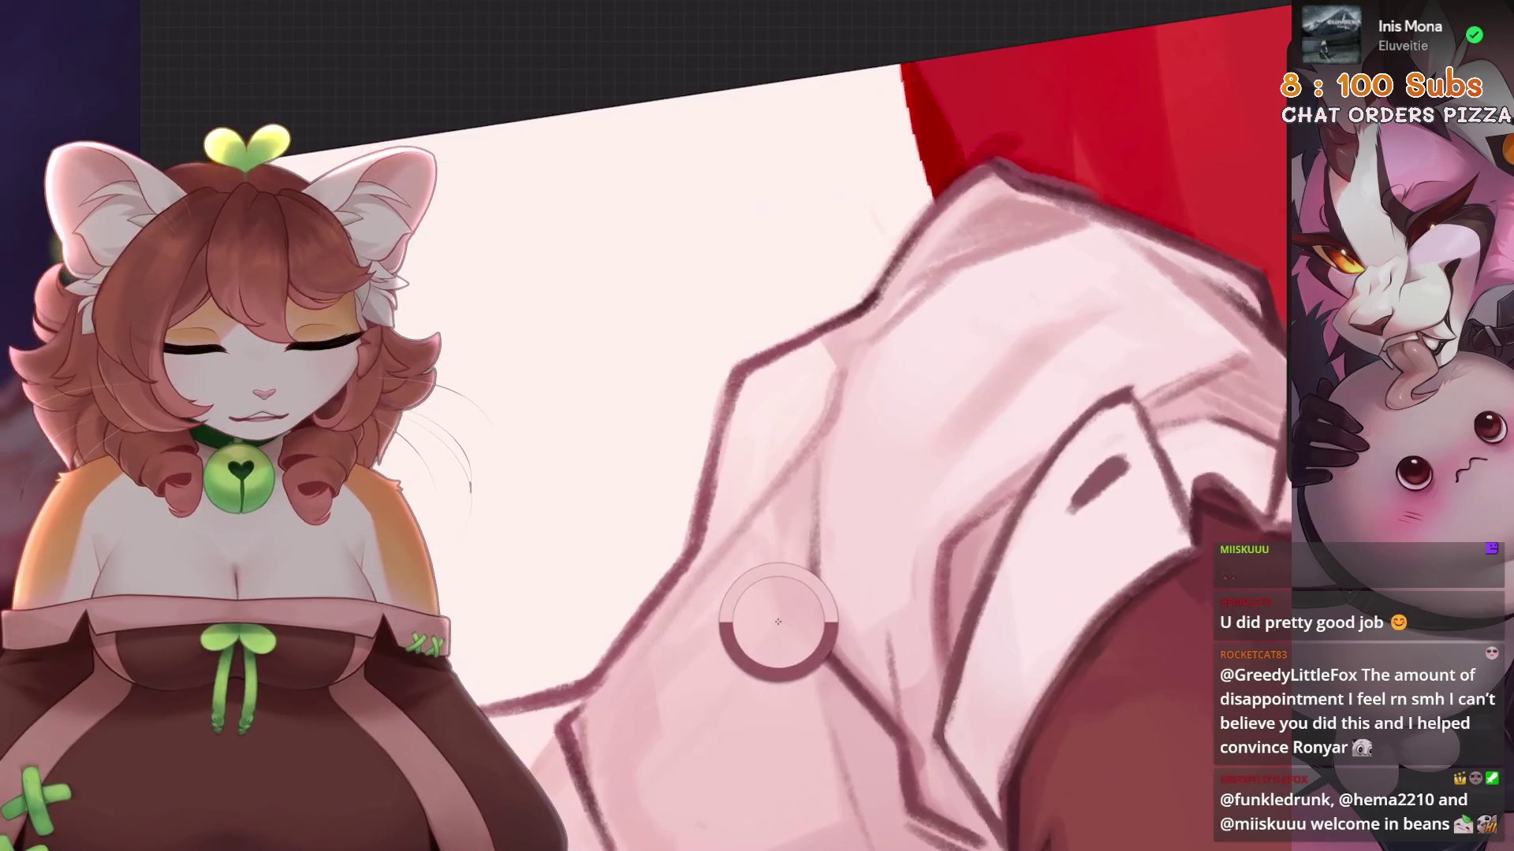
mouse_move(824, 351)
mouse_down()
mouse_move(811, 434)
mouse_move(789, 457)
mouse_up()
key(ctrl+z)
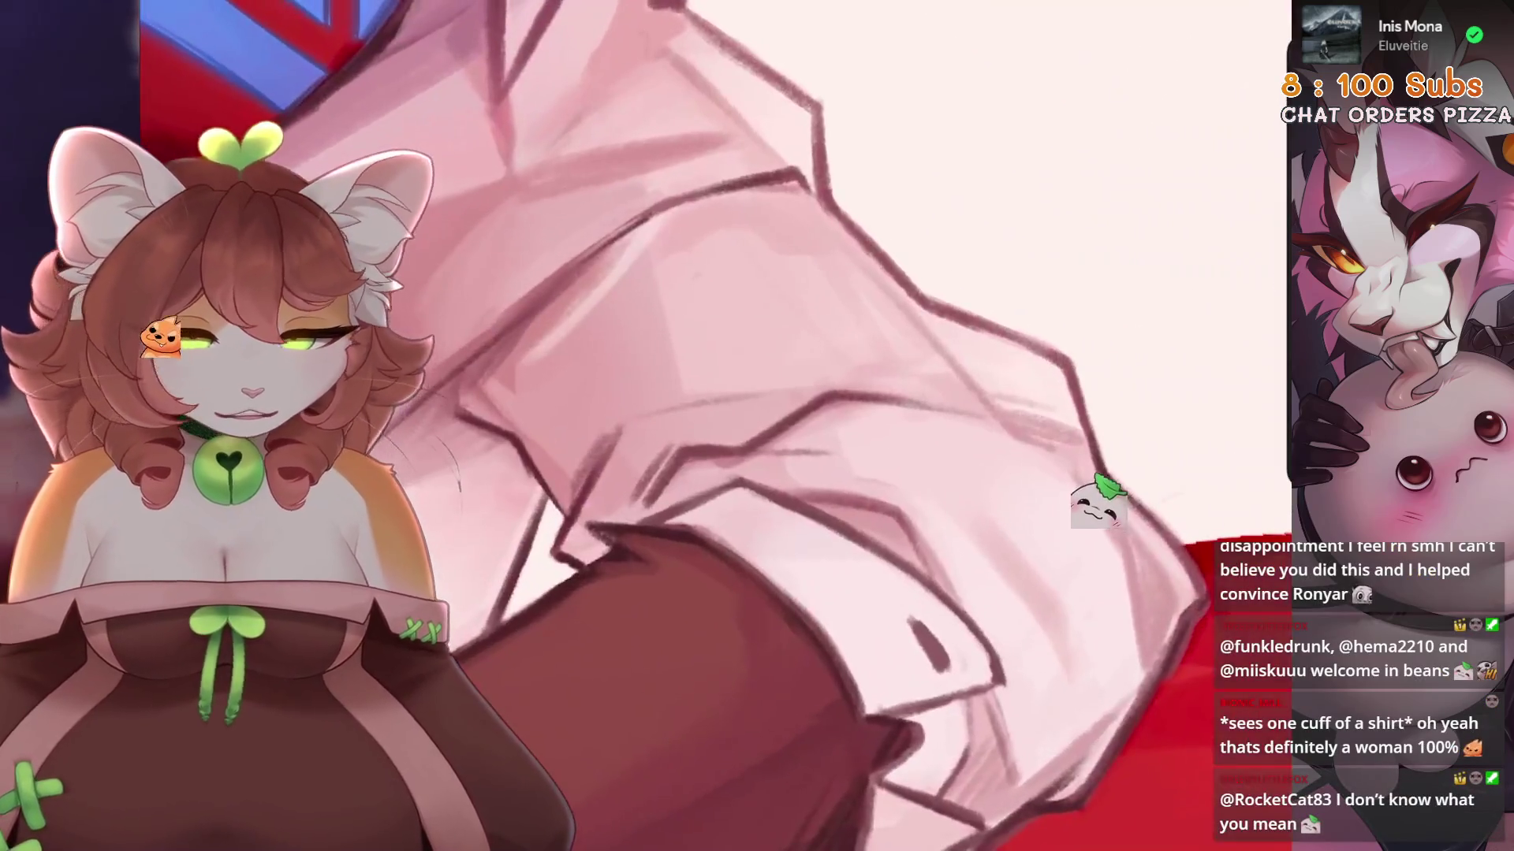
key(ctrl+z)
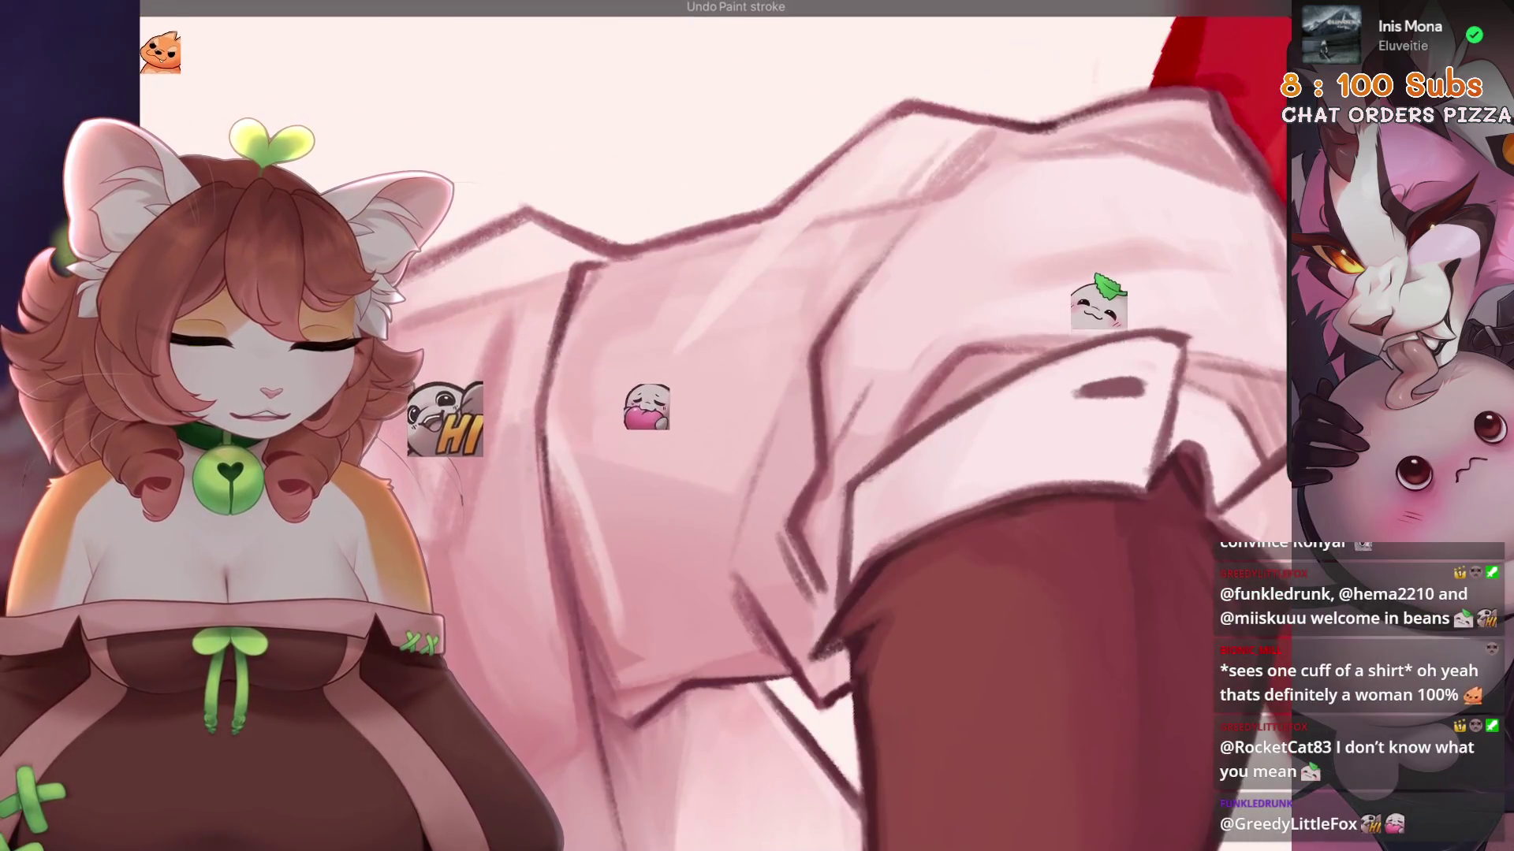
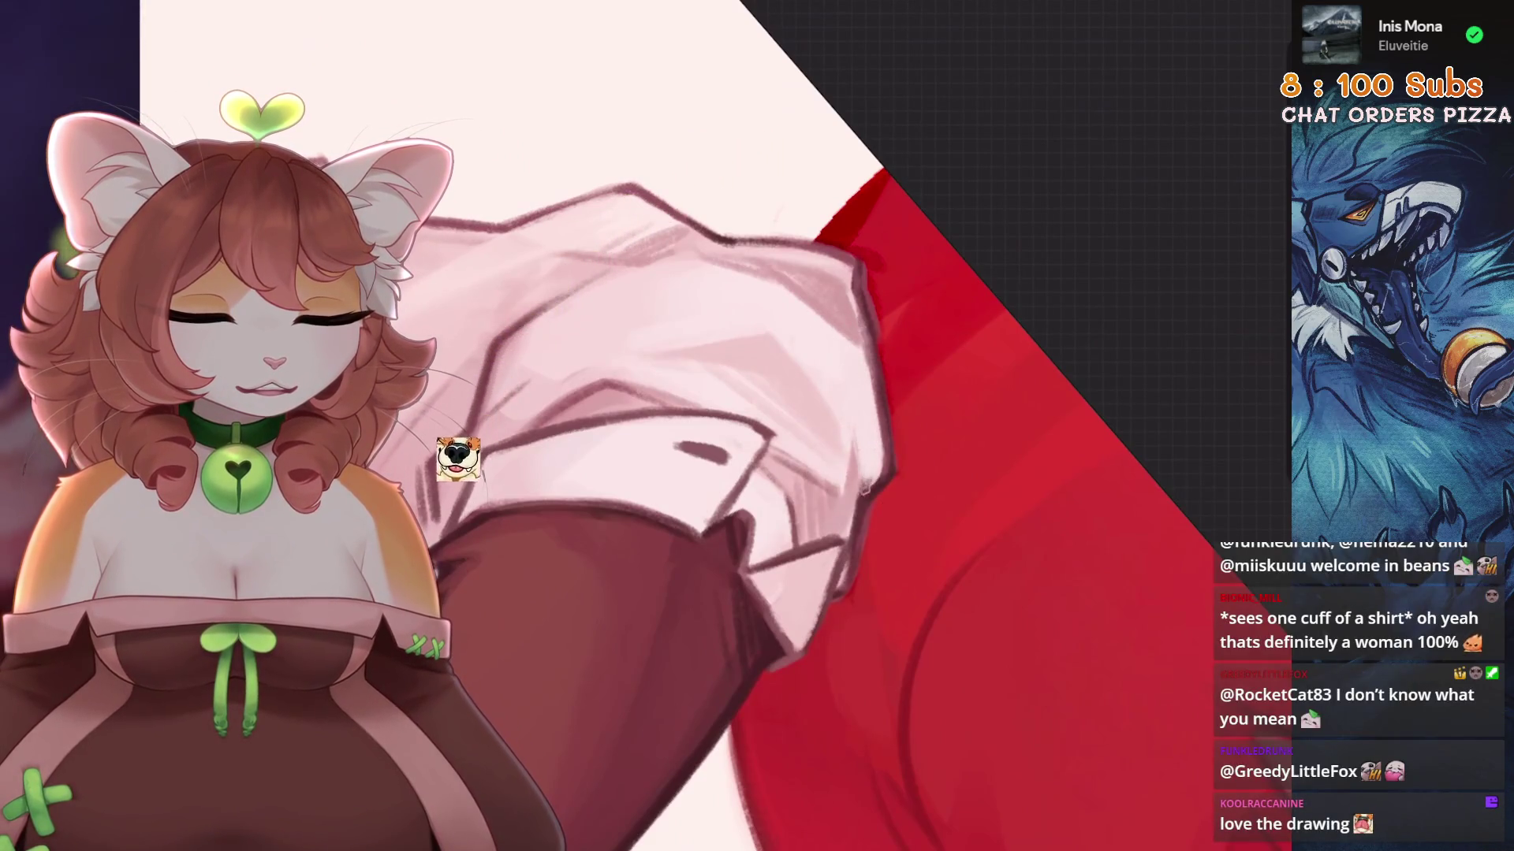
Frame the rolled shirt cuff by rotating and zooming, and undo three unwanted strokes on it.
drag(854, 538, 877, 447)
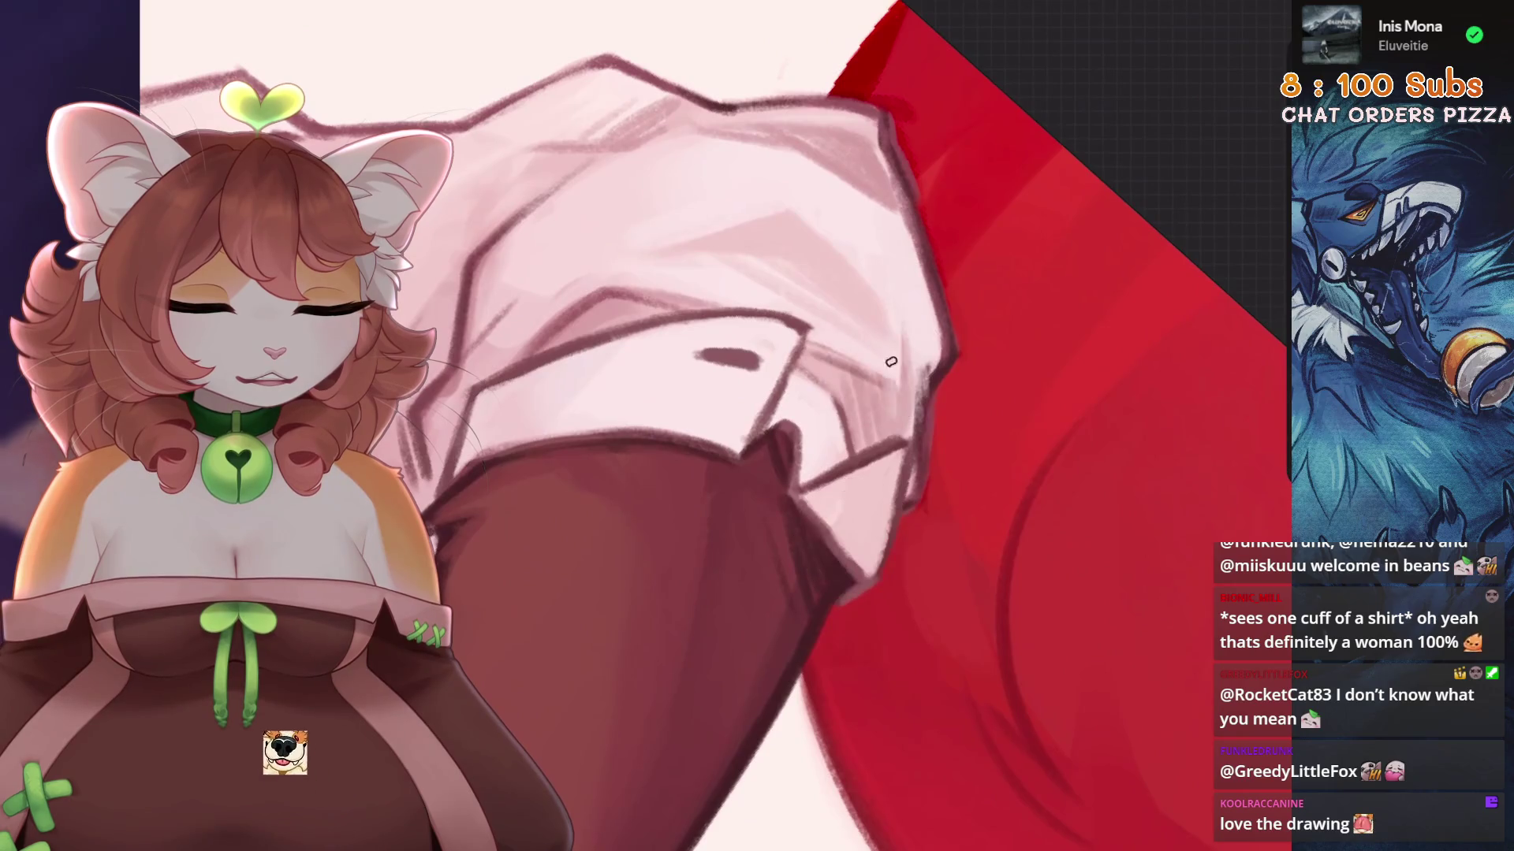
drag(899, 388, 907, 410)
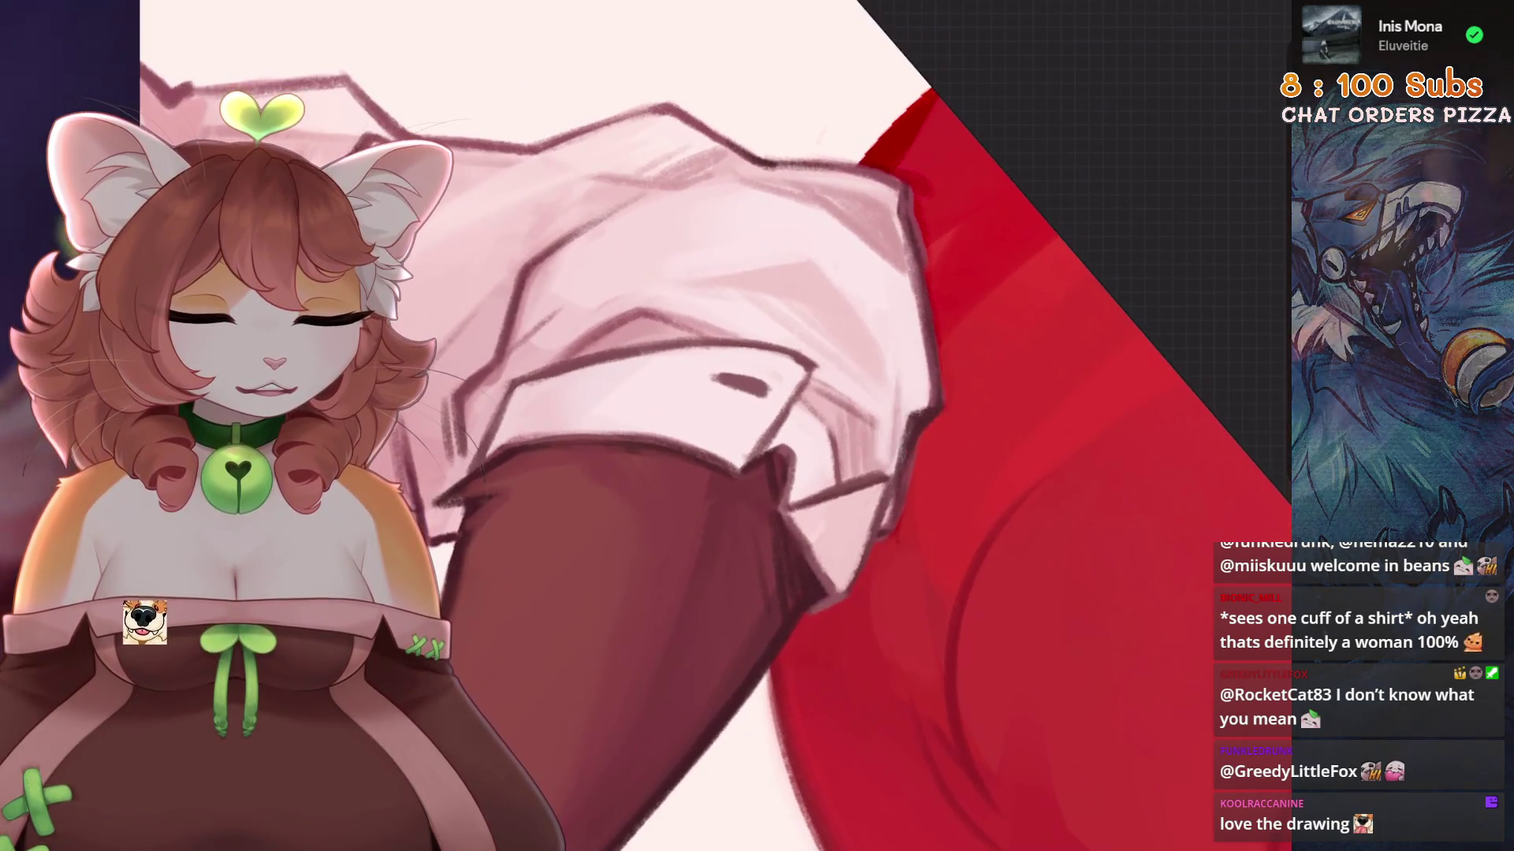
drag(915, 425, 710, 631)
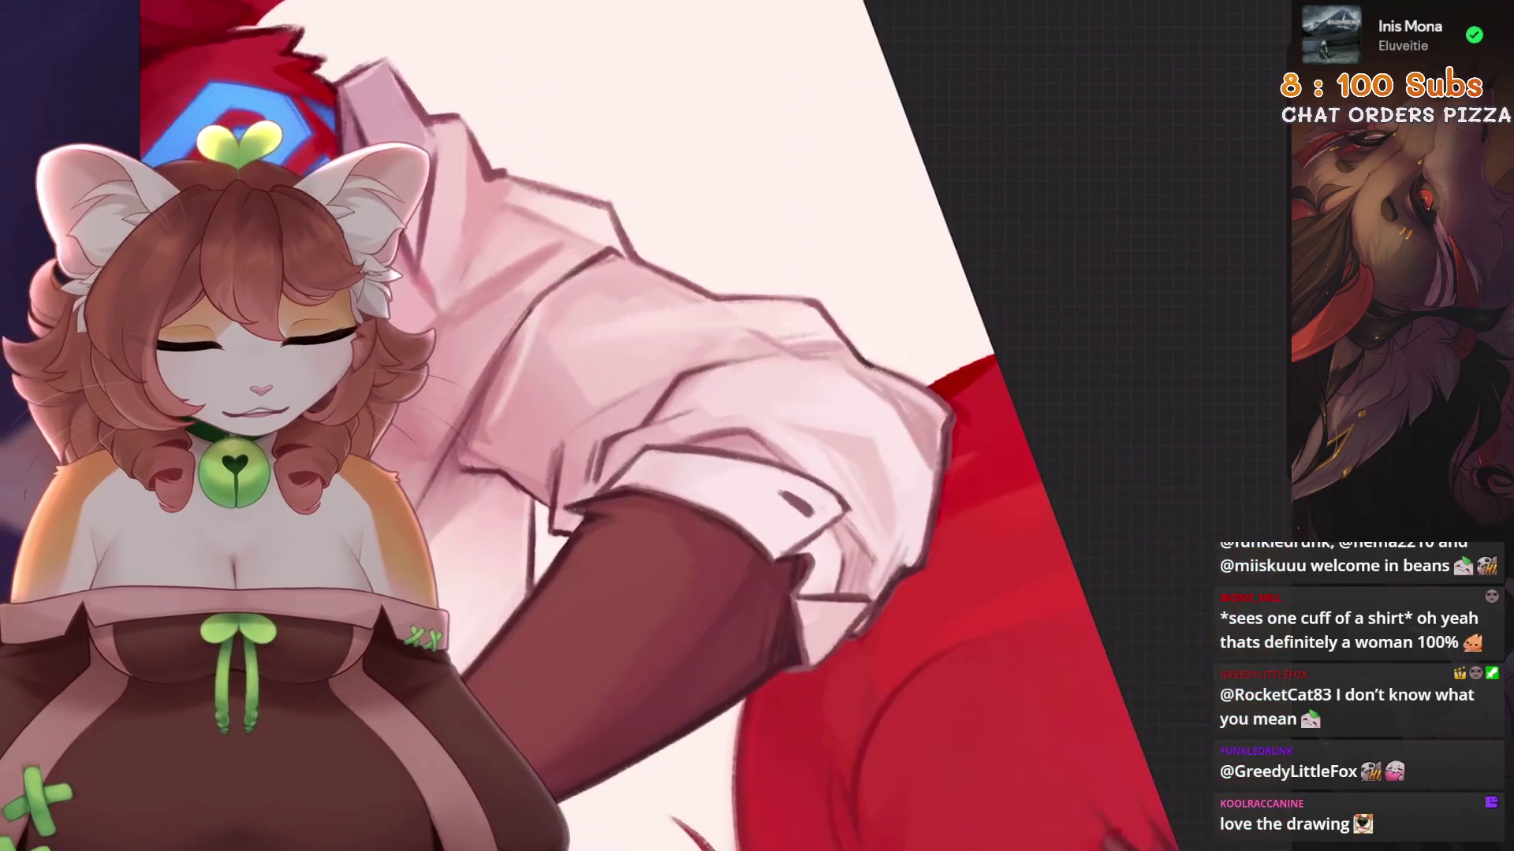
key(ctrl+z)
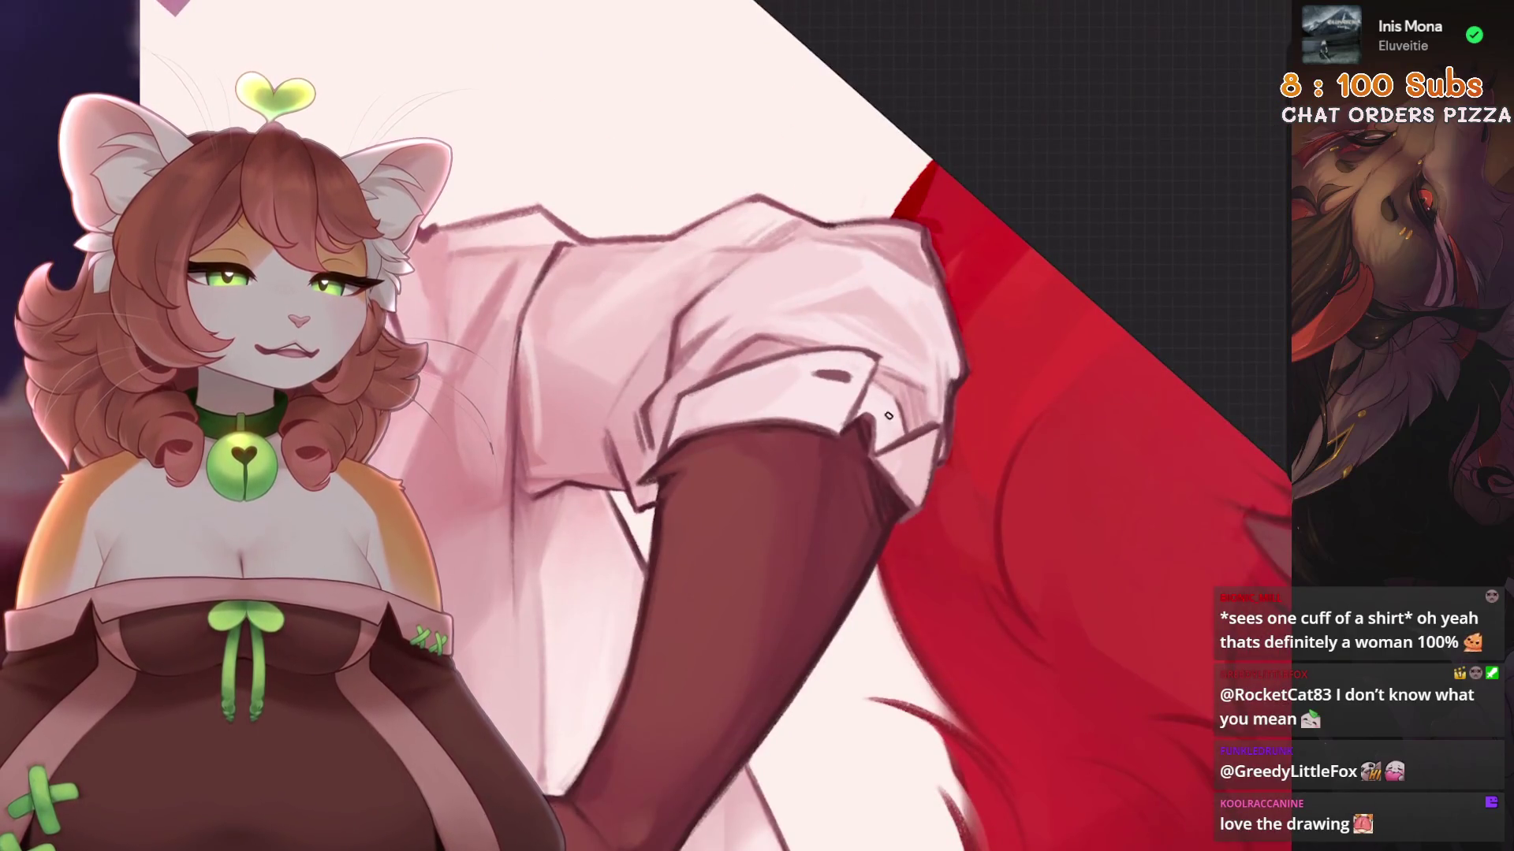
key(ctrl+z)
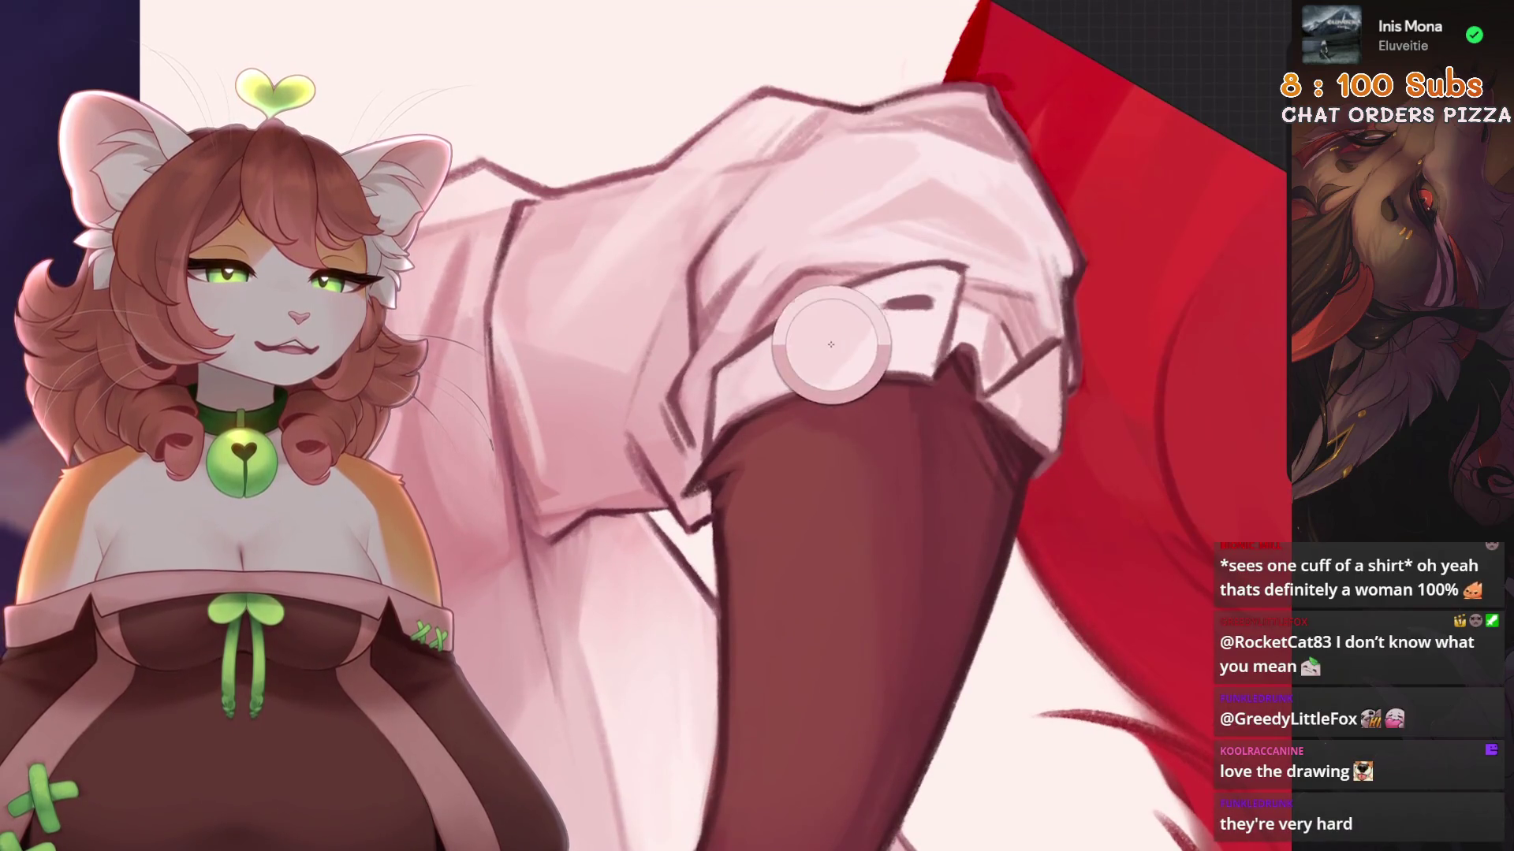
drag(995, 358, 1010, 362)
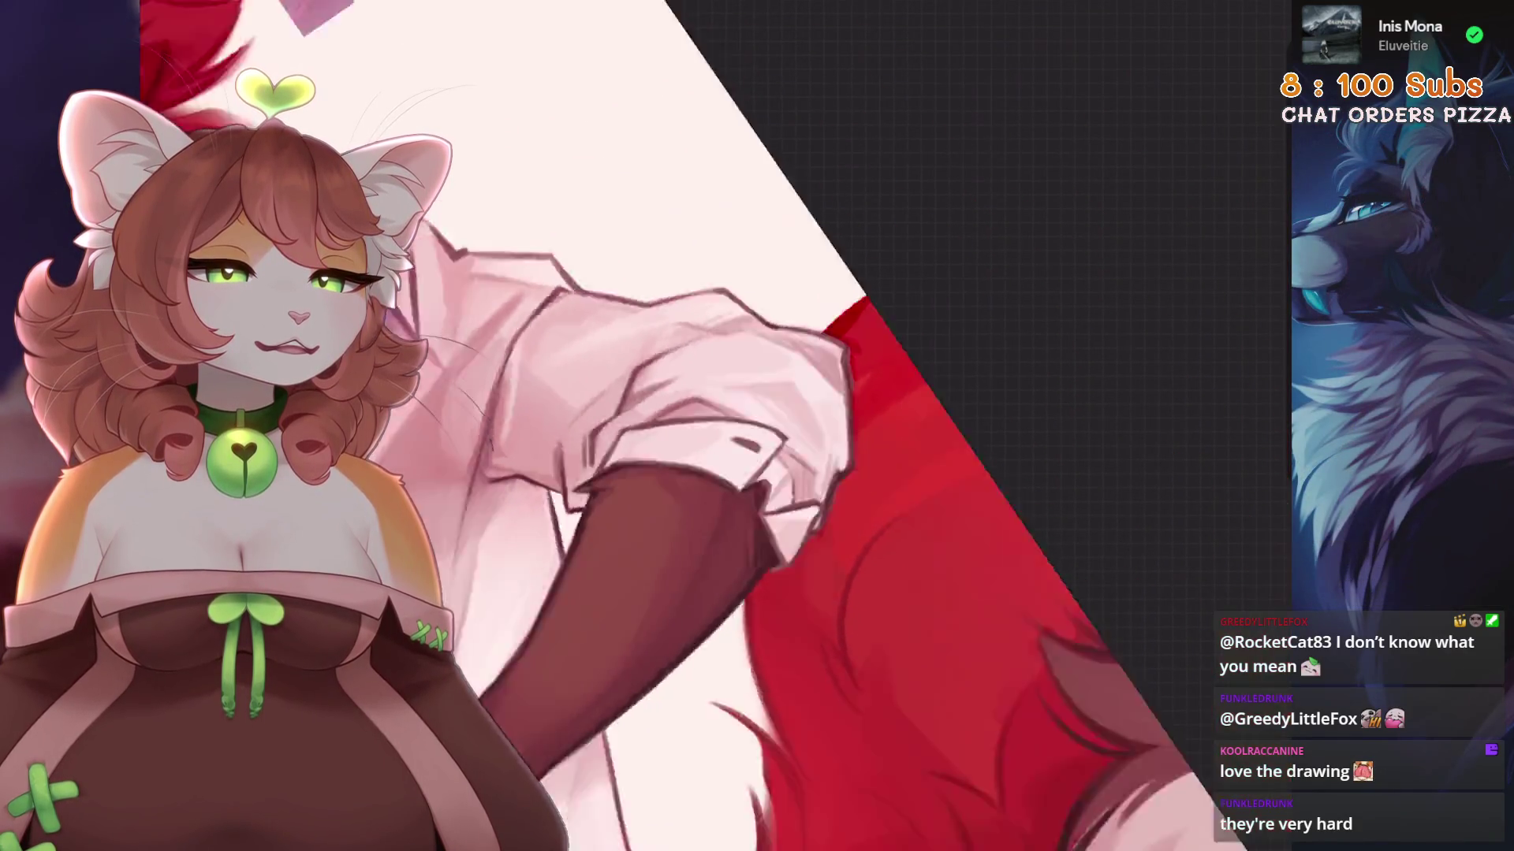
mouse_move(935, 422)
mouse_down()
mouse_move(888, 437)
mouse_move(919, 439)
mouse_move(911, 471)
mouse_up()
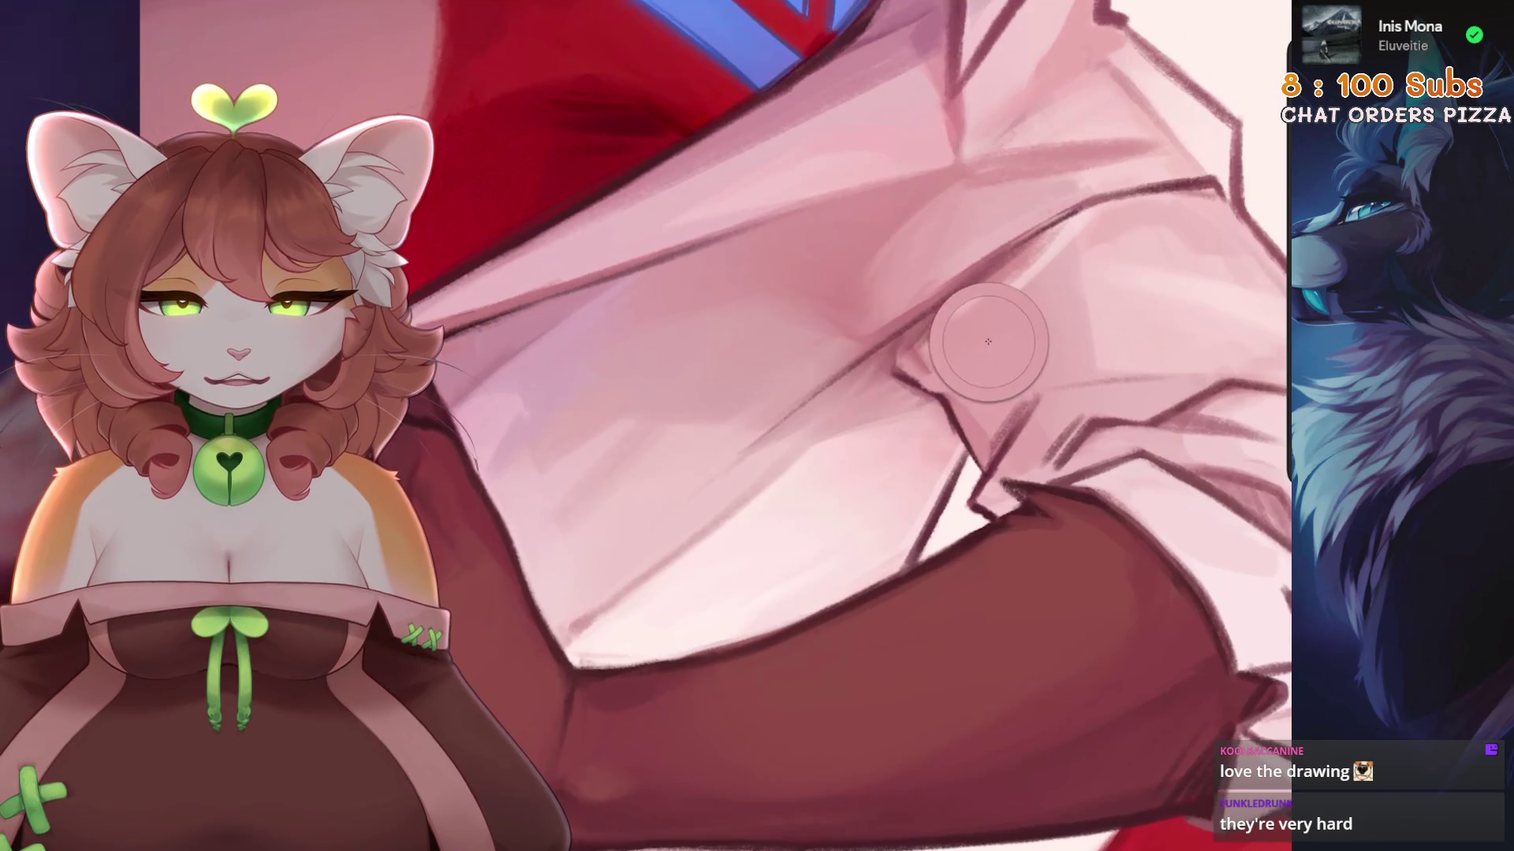
key(ctrl+z)
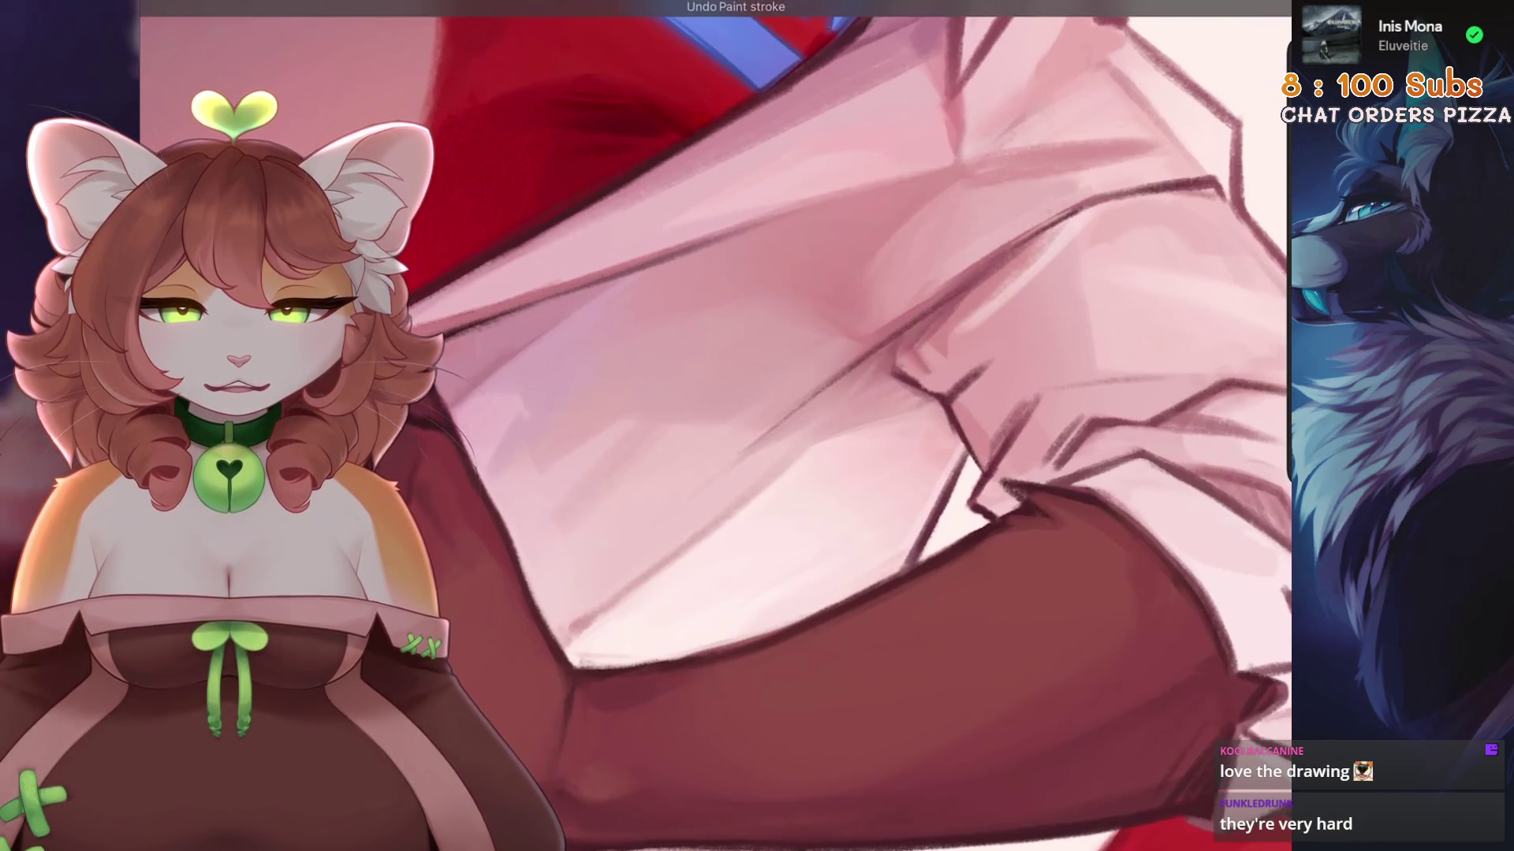
Straighten and zoom the canvas to review the whole wolf figure.
scroll(716, 426, down, 6)
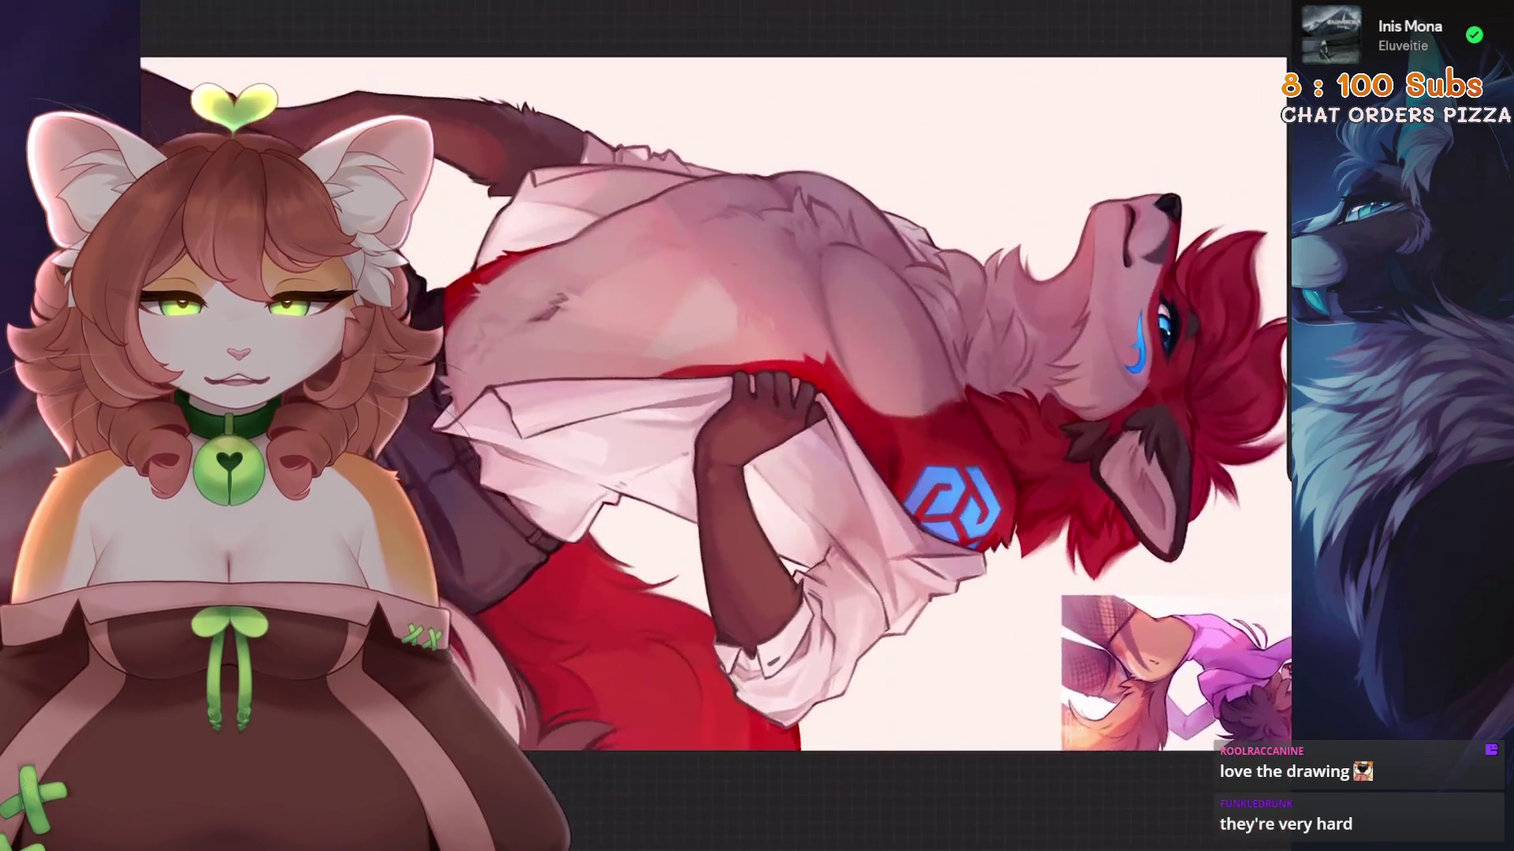
drag(946, 315, 788, 158)
scroll(716, 425, up, 5)
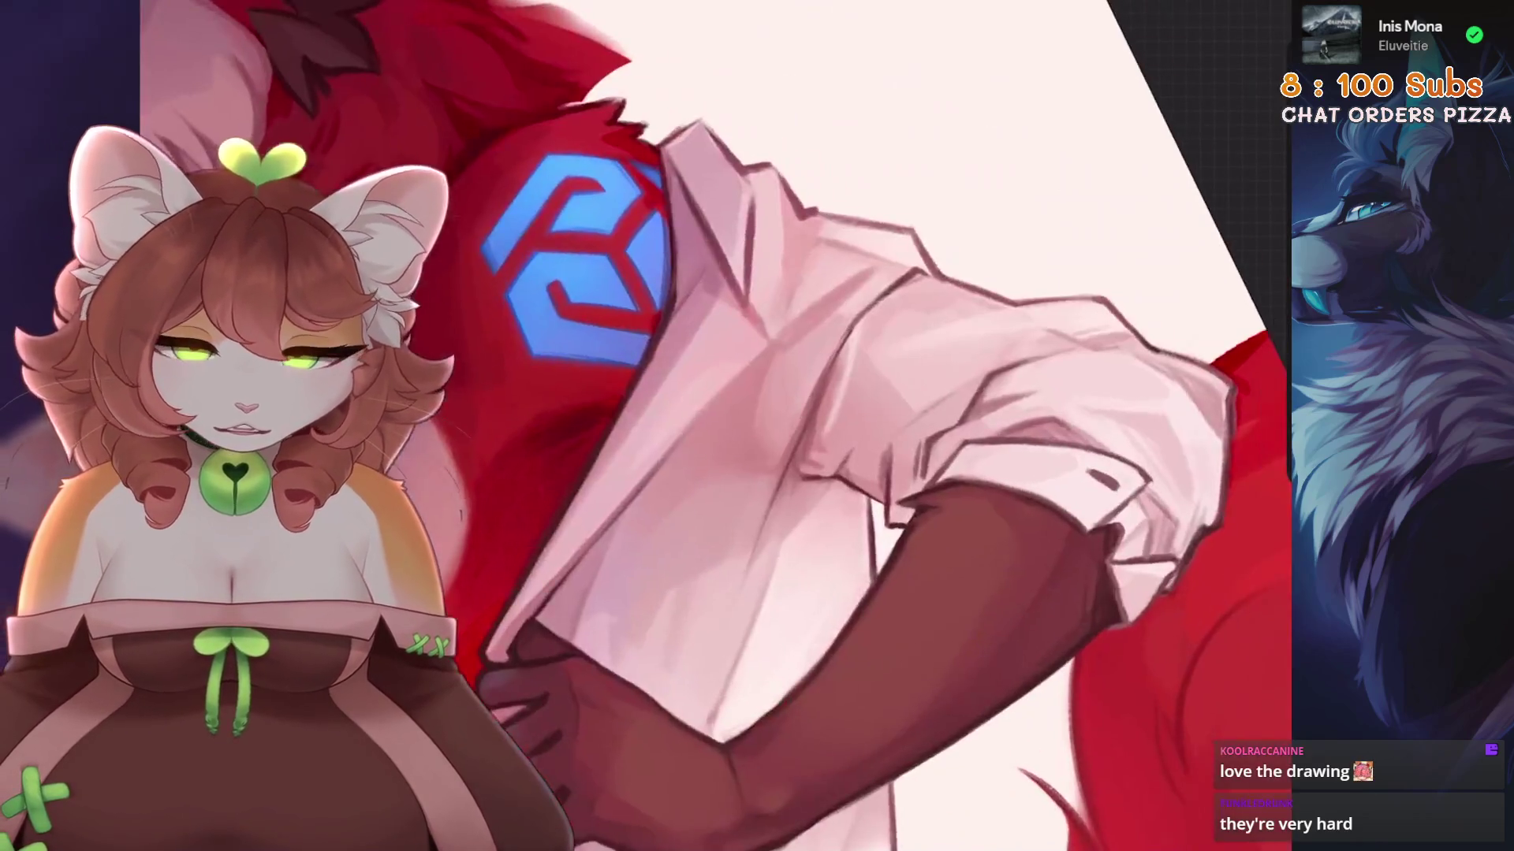
scroll(716, 426, down, 4)
scroll(716, 425, up, 5)
scroll(716, 426, up, 2)
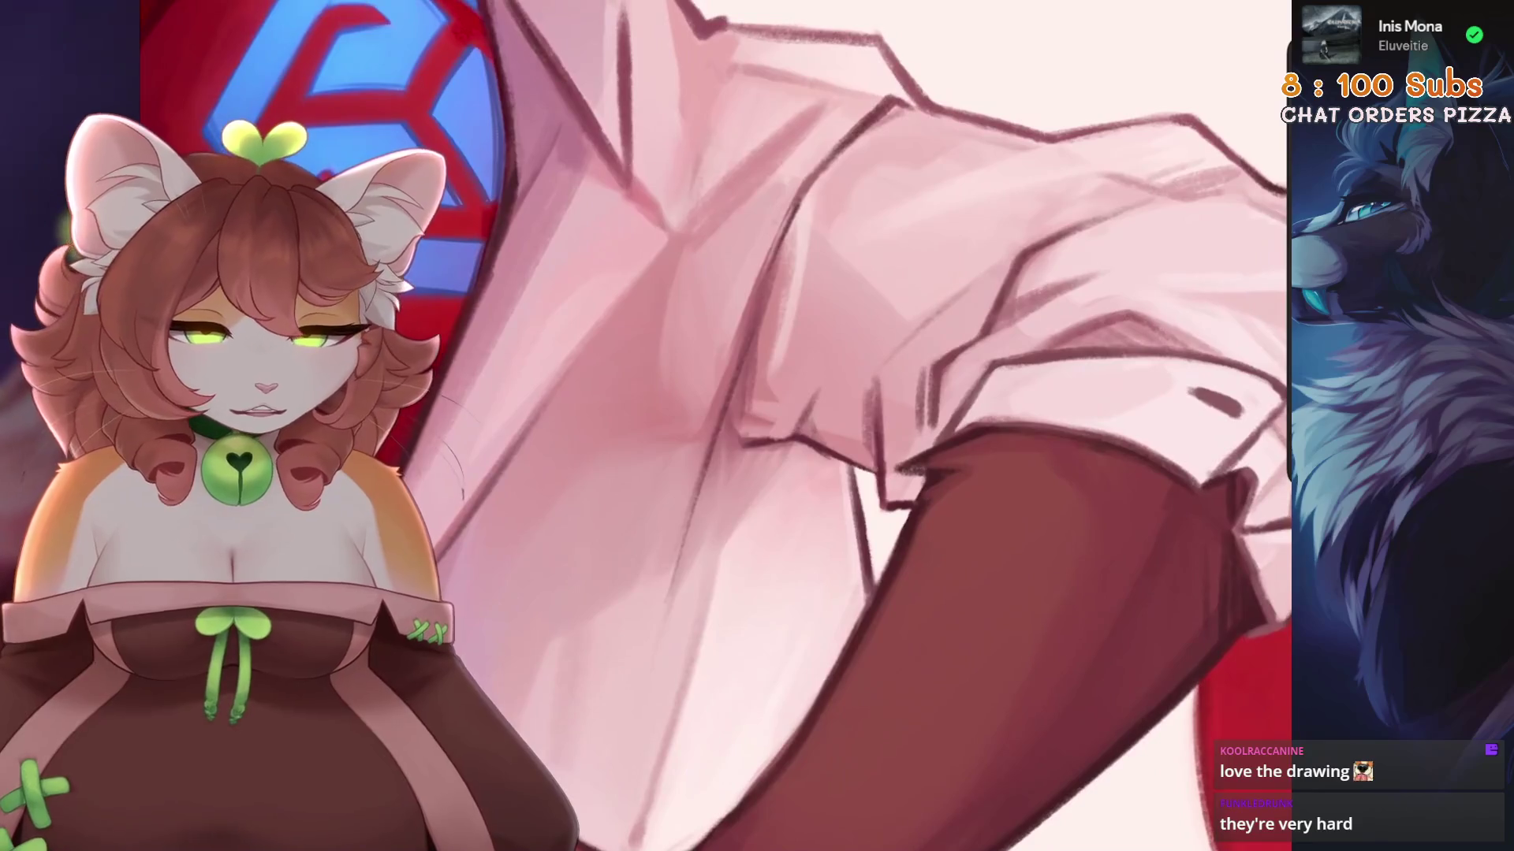
scroll(563, 438, down, 5)
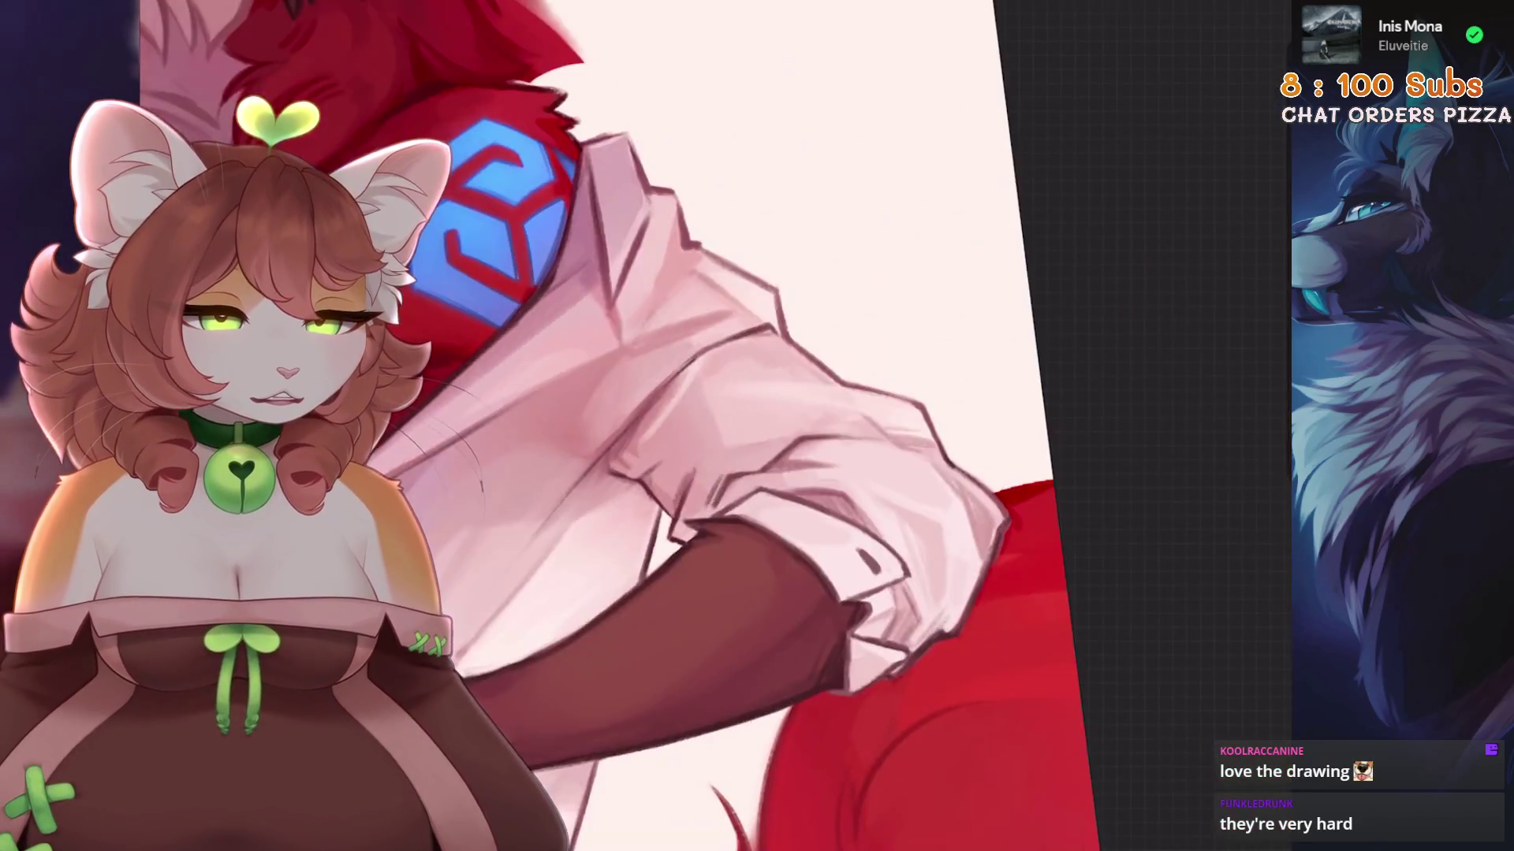
Sample the shirt's lower-edge colour and choose a lighter shade of it.
drag(563, 438, 709, 316)
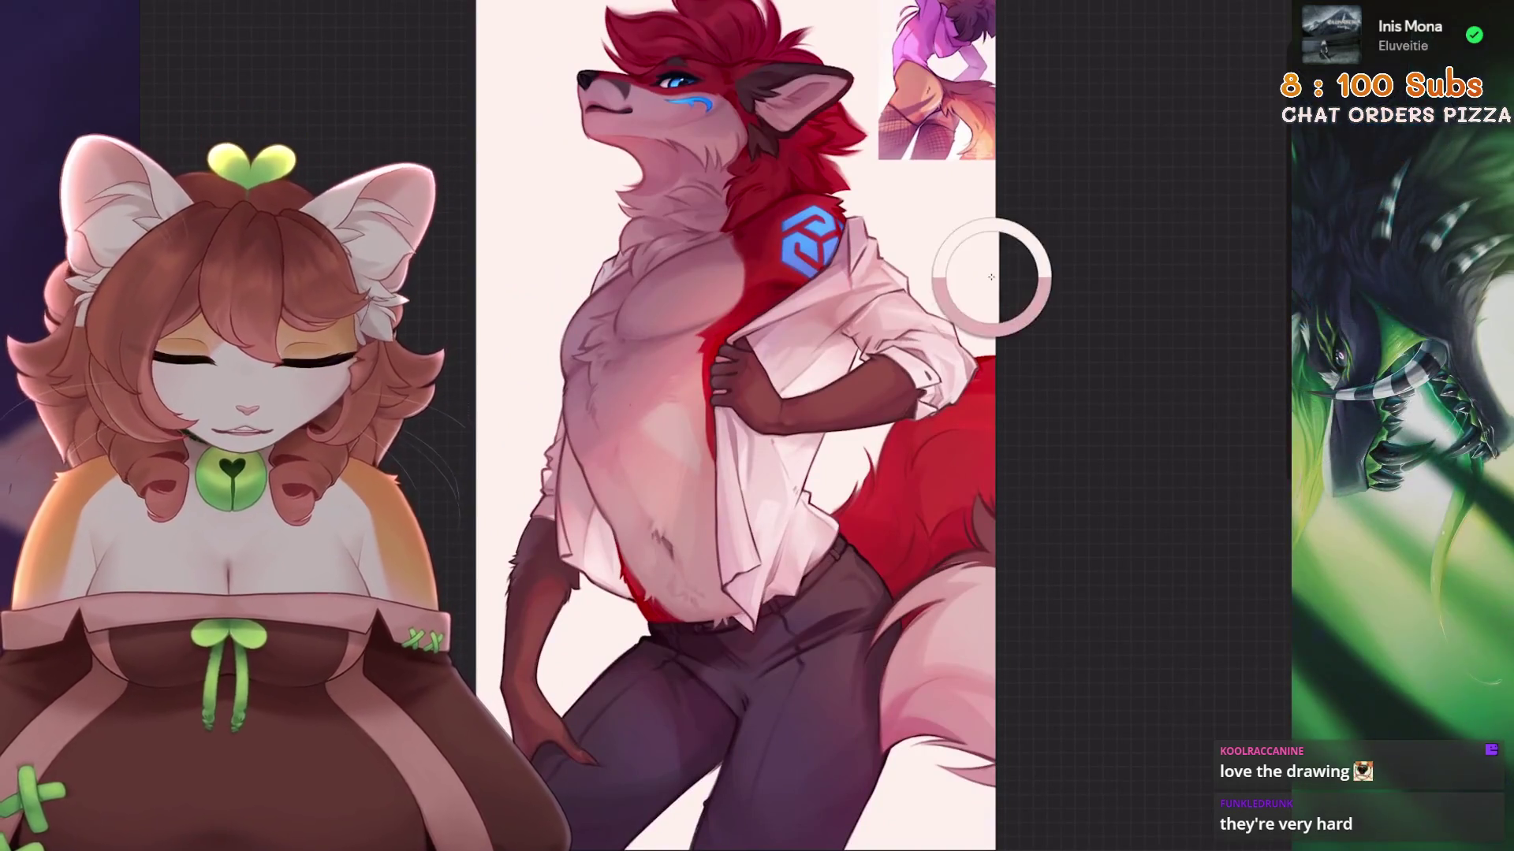
scroll(566, 475, up, 5)
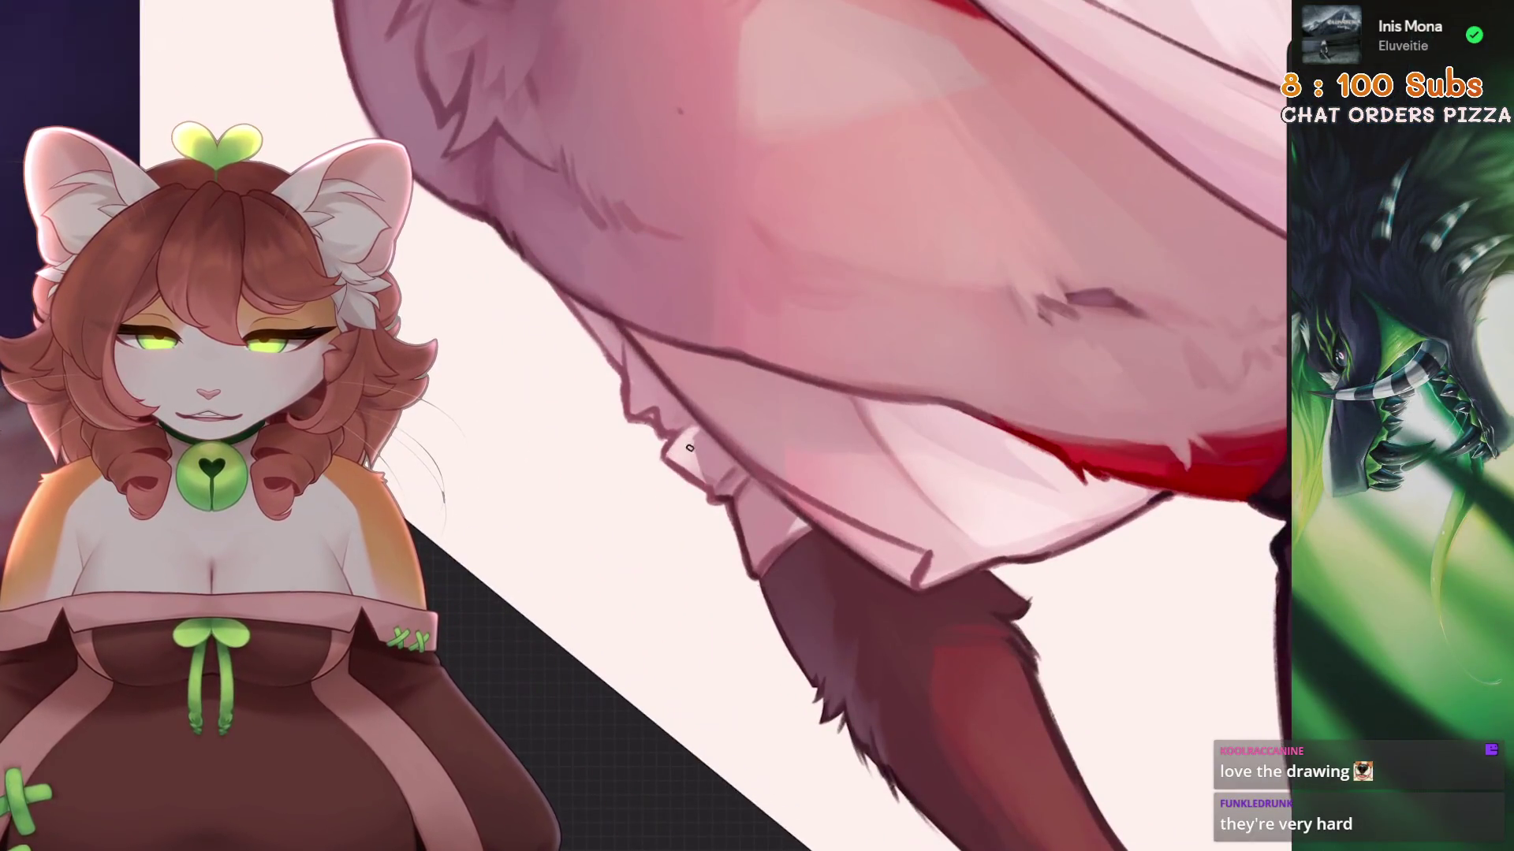
scroll(690, 448, up, 2)
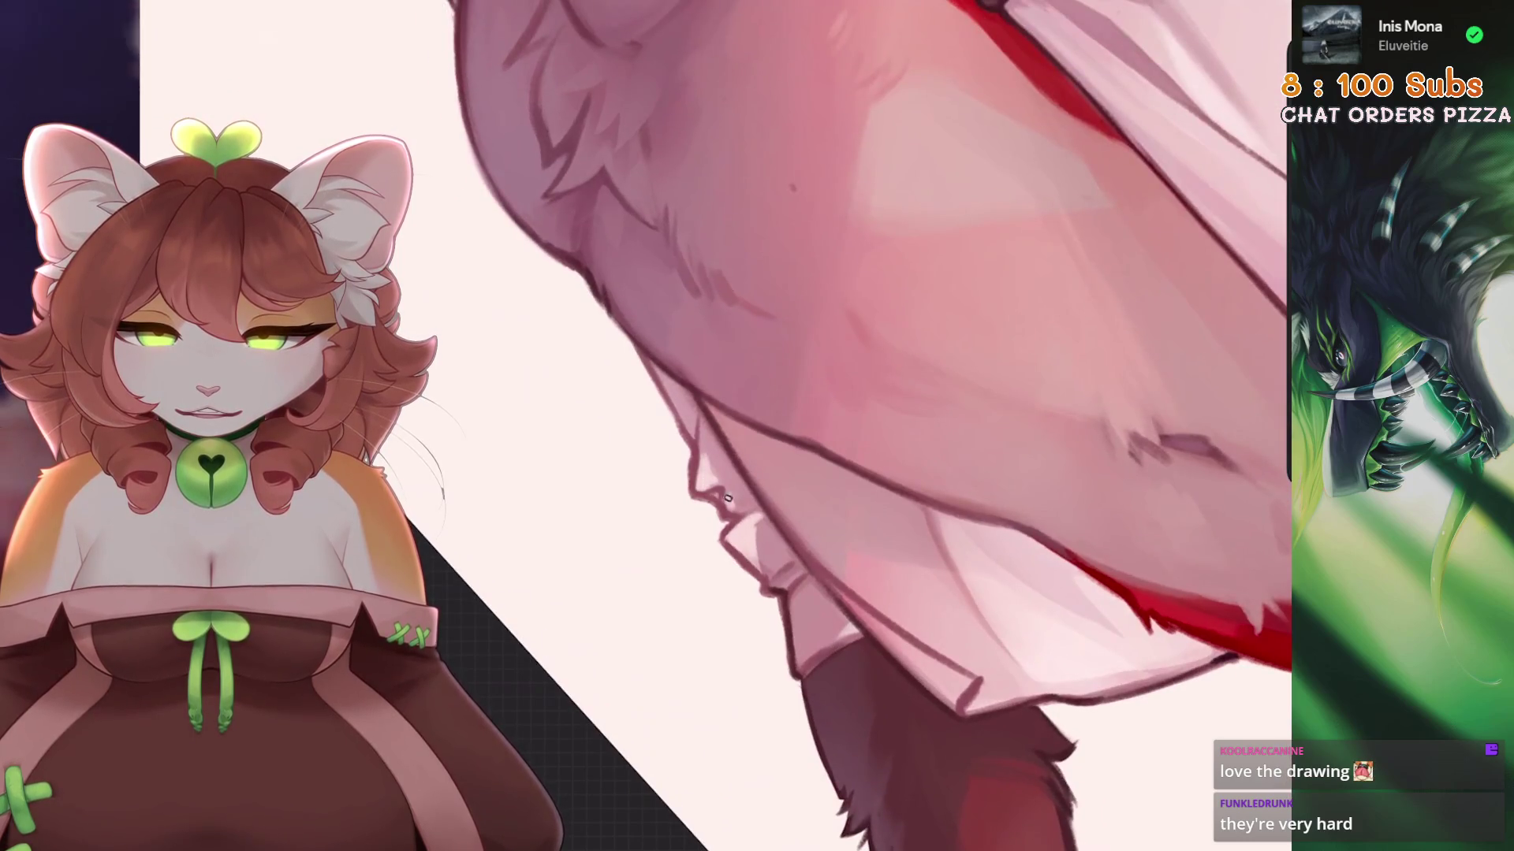
scroll(728, 494, up, 2)
alt+click(844, 490)
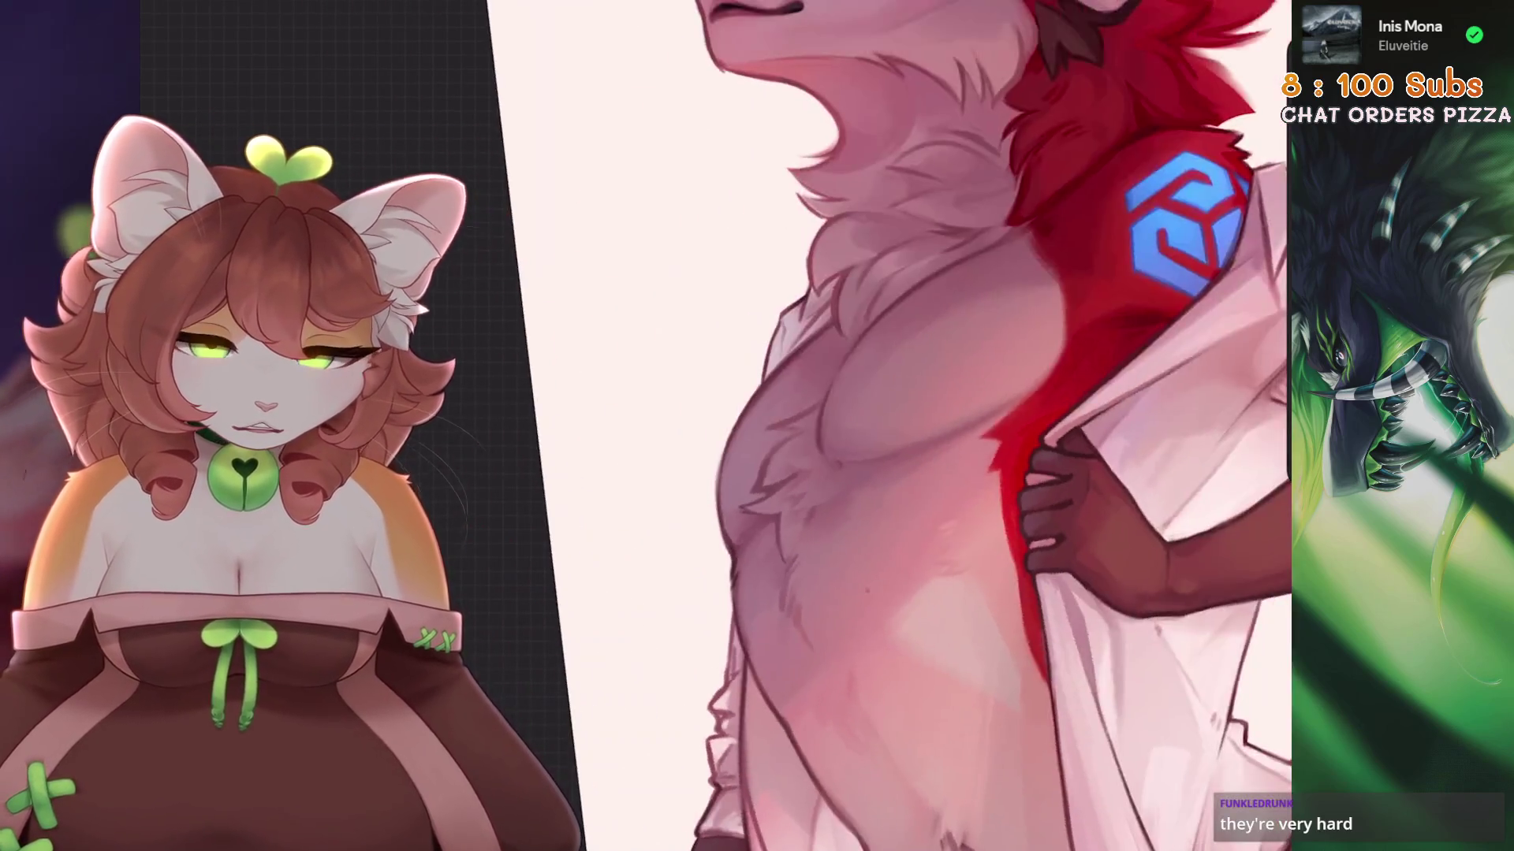
click(1053, 154)
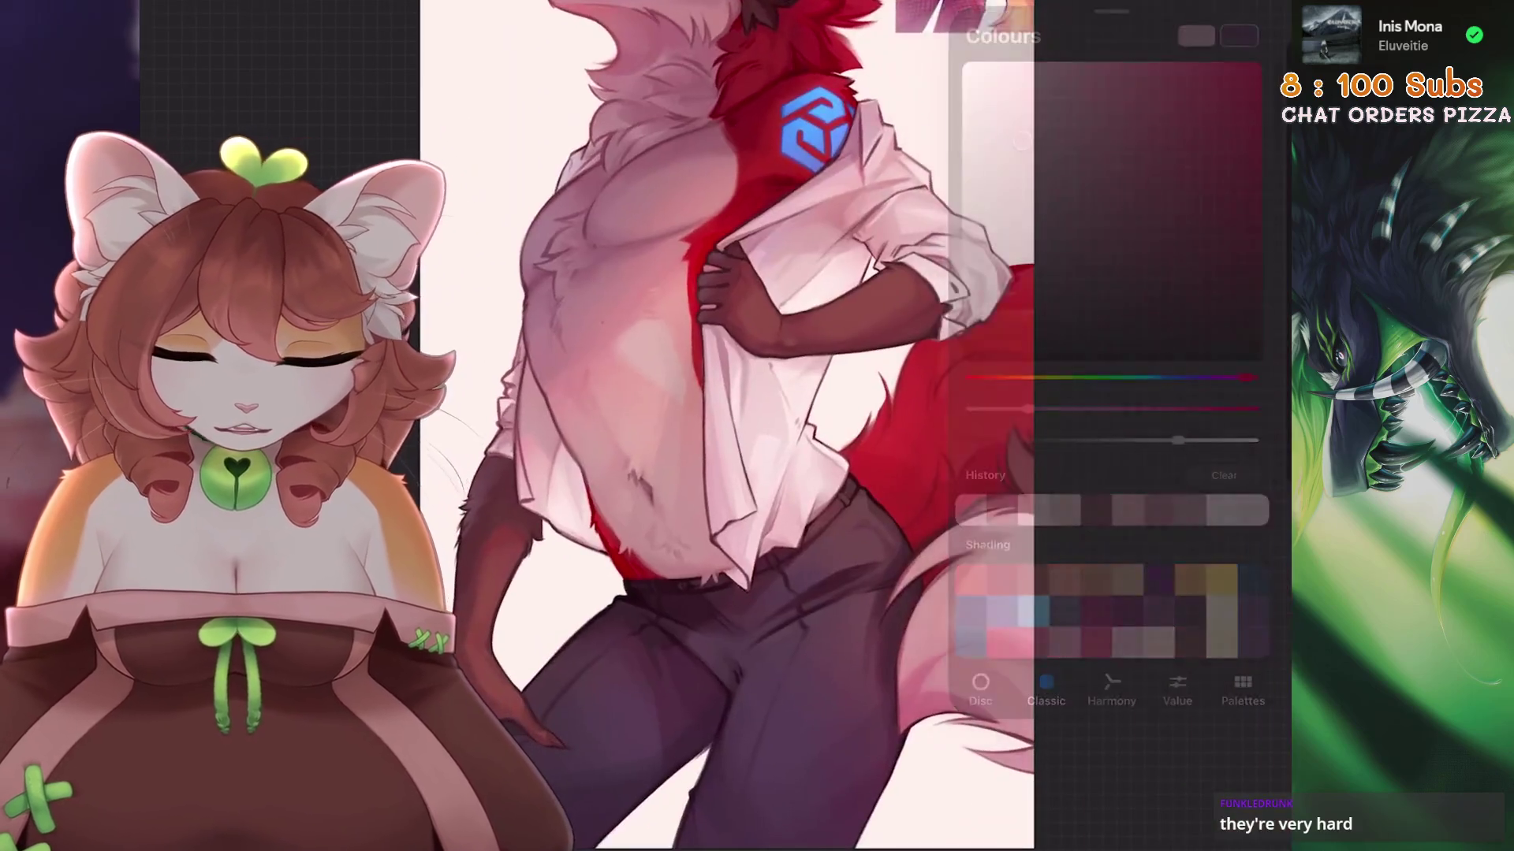
Pick a blue shading tone, sample the trousers colour, and shift the hue toward cyan.
key(s)
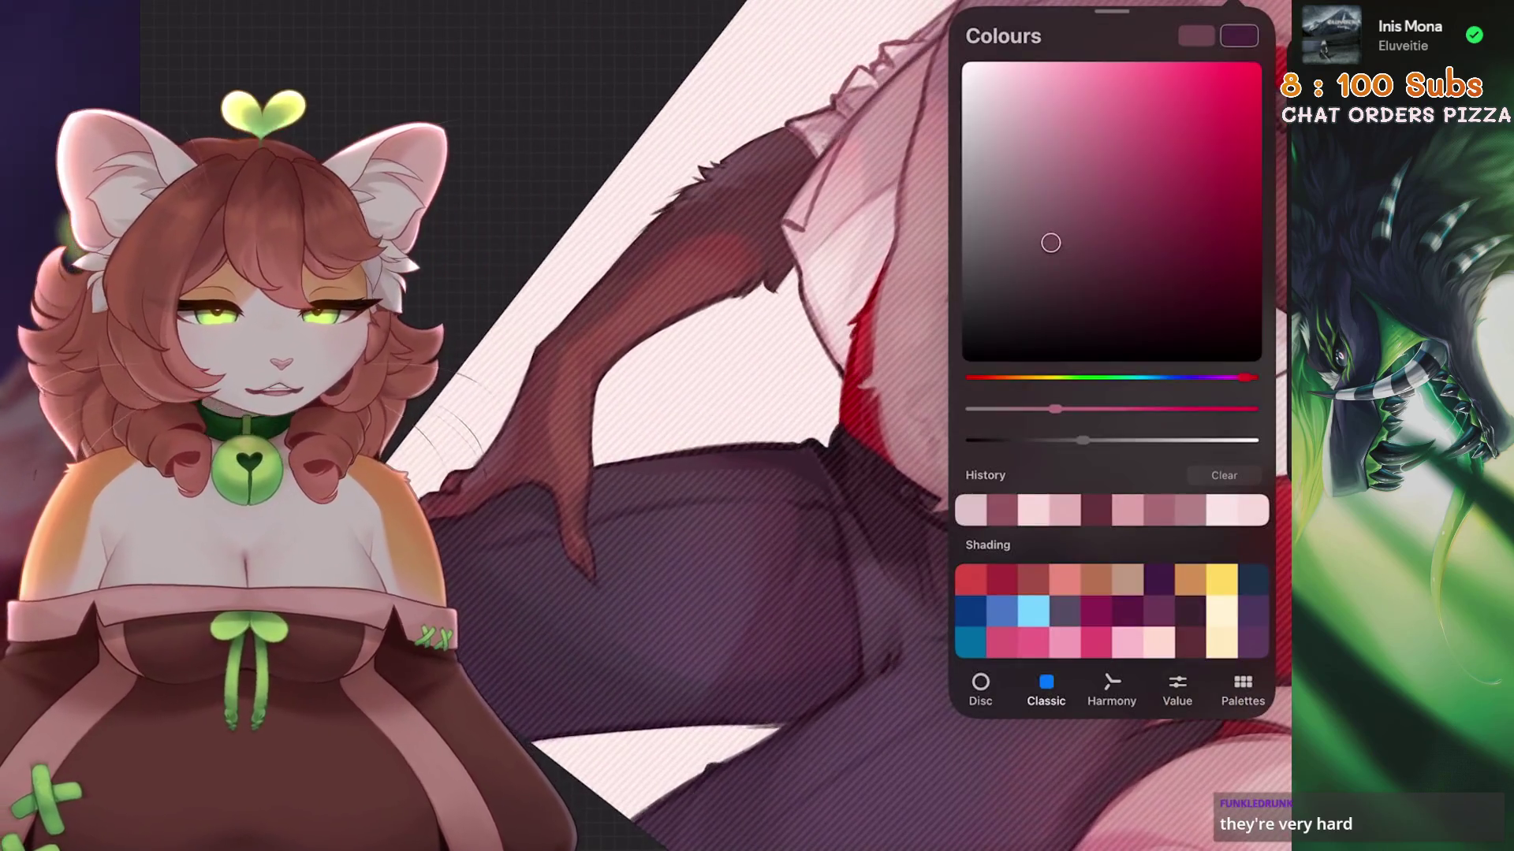
click(1148, 125)
scroll(789, 473, up, 3)
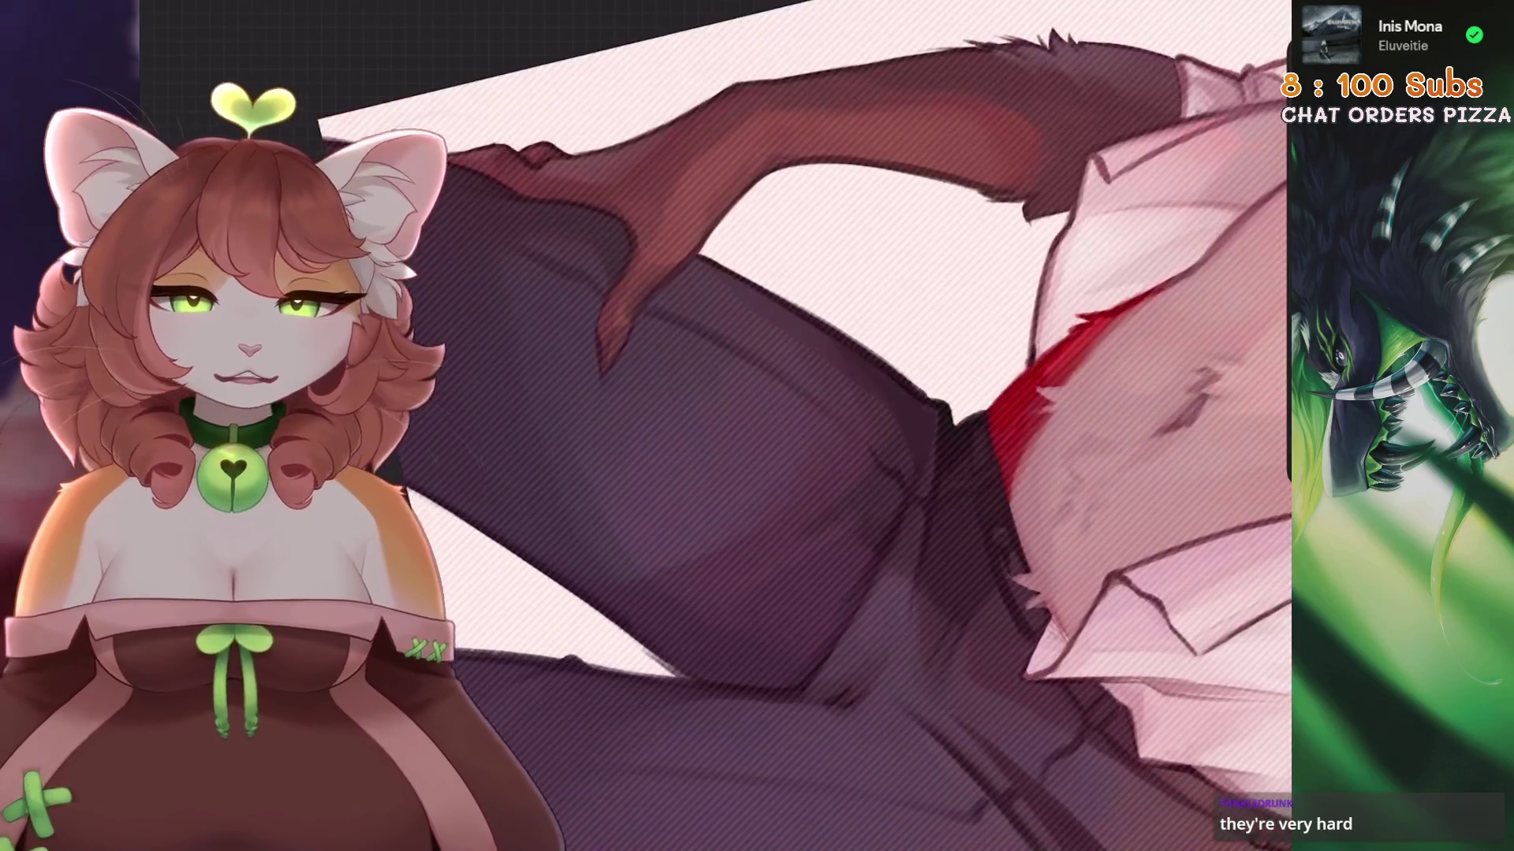
click(890, 408)
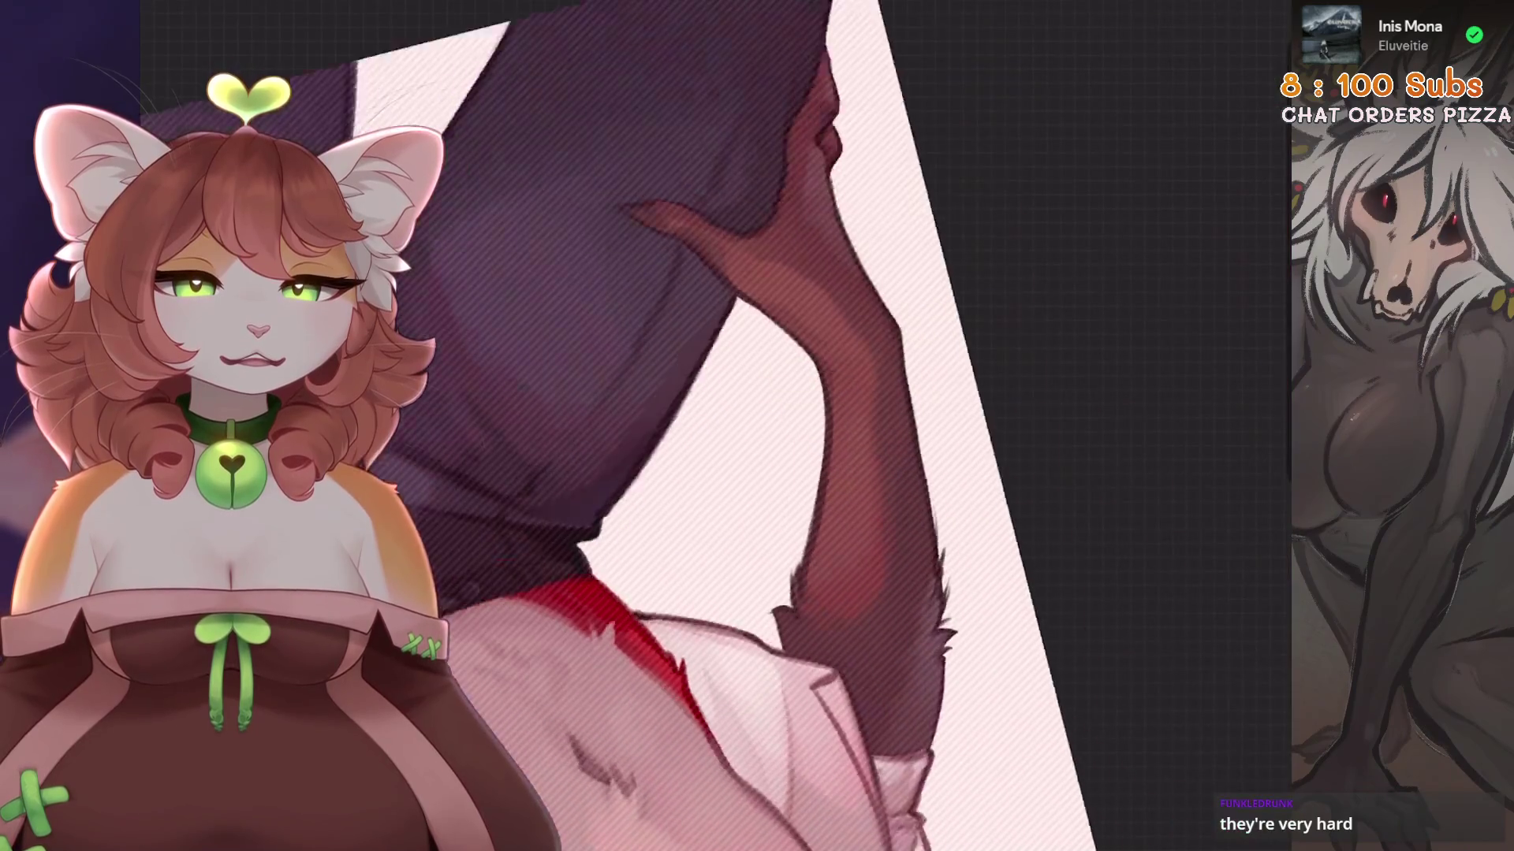
click(1261, 20)
click(1261, 20)
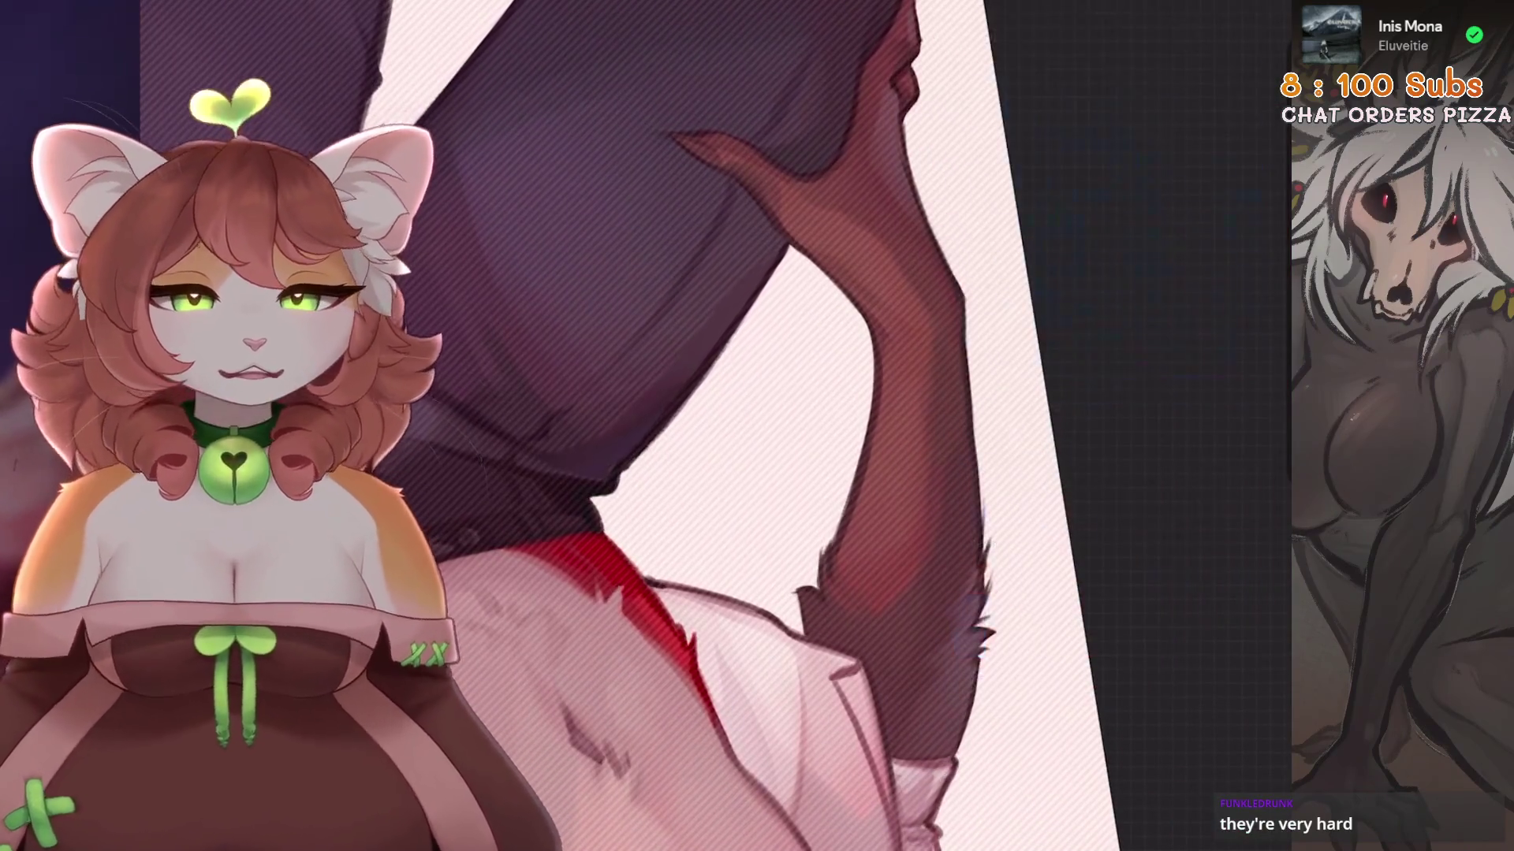
click(1261, 20)
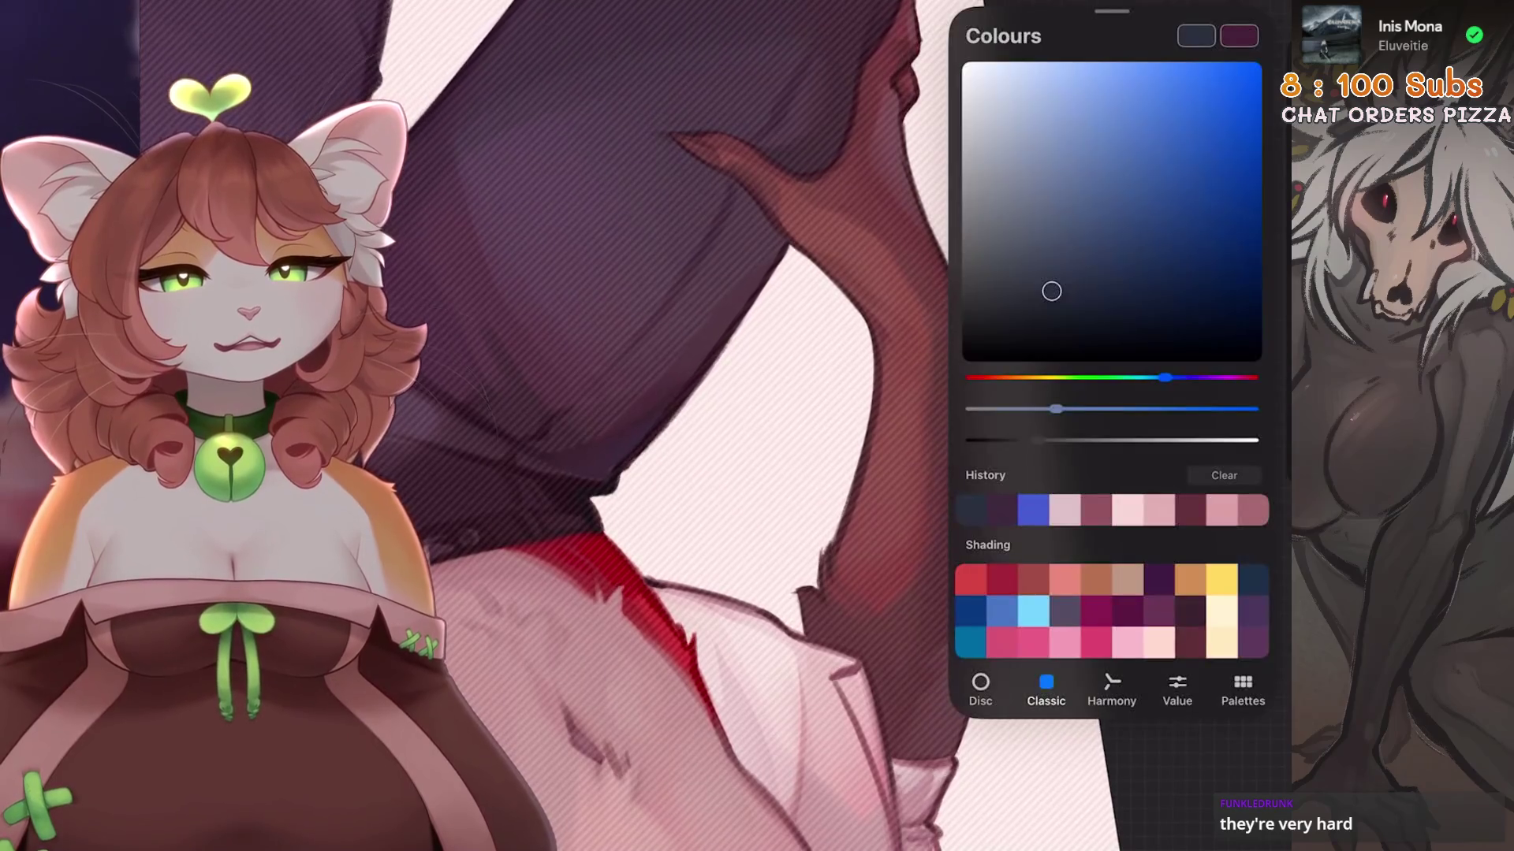
drag(1177, 377, 1144, 378)
click(1261, 19)
Switch to an Airbrushing brush and retry the trouser shading, undoing four unsuccessful strokes.
key(ctrl+z)
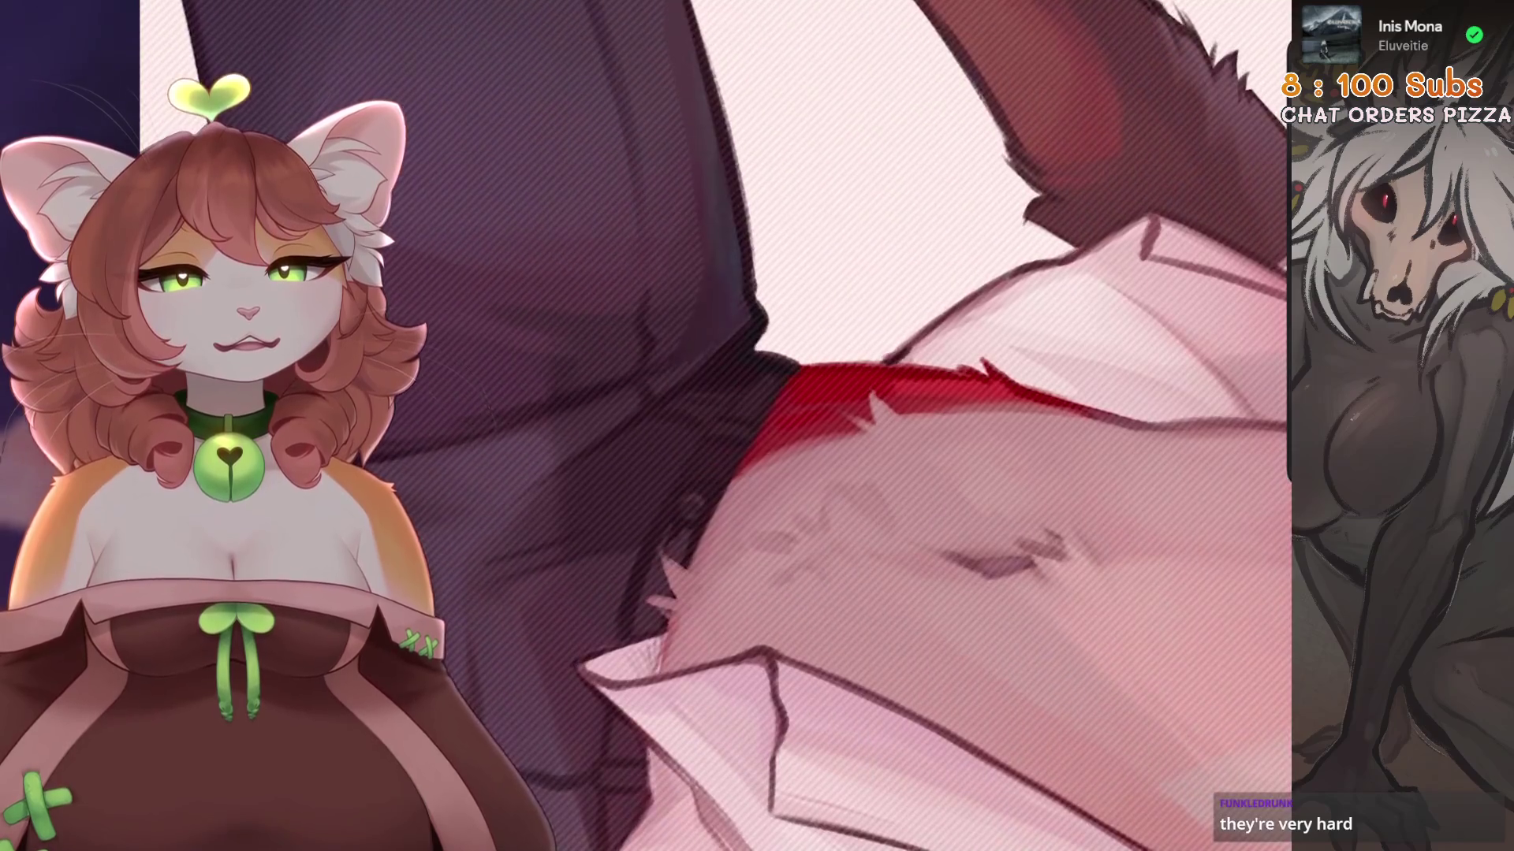
key(ctrl+z)
click(1151, 20)
click(946, 704)
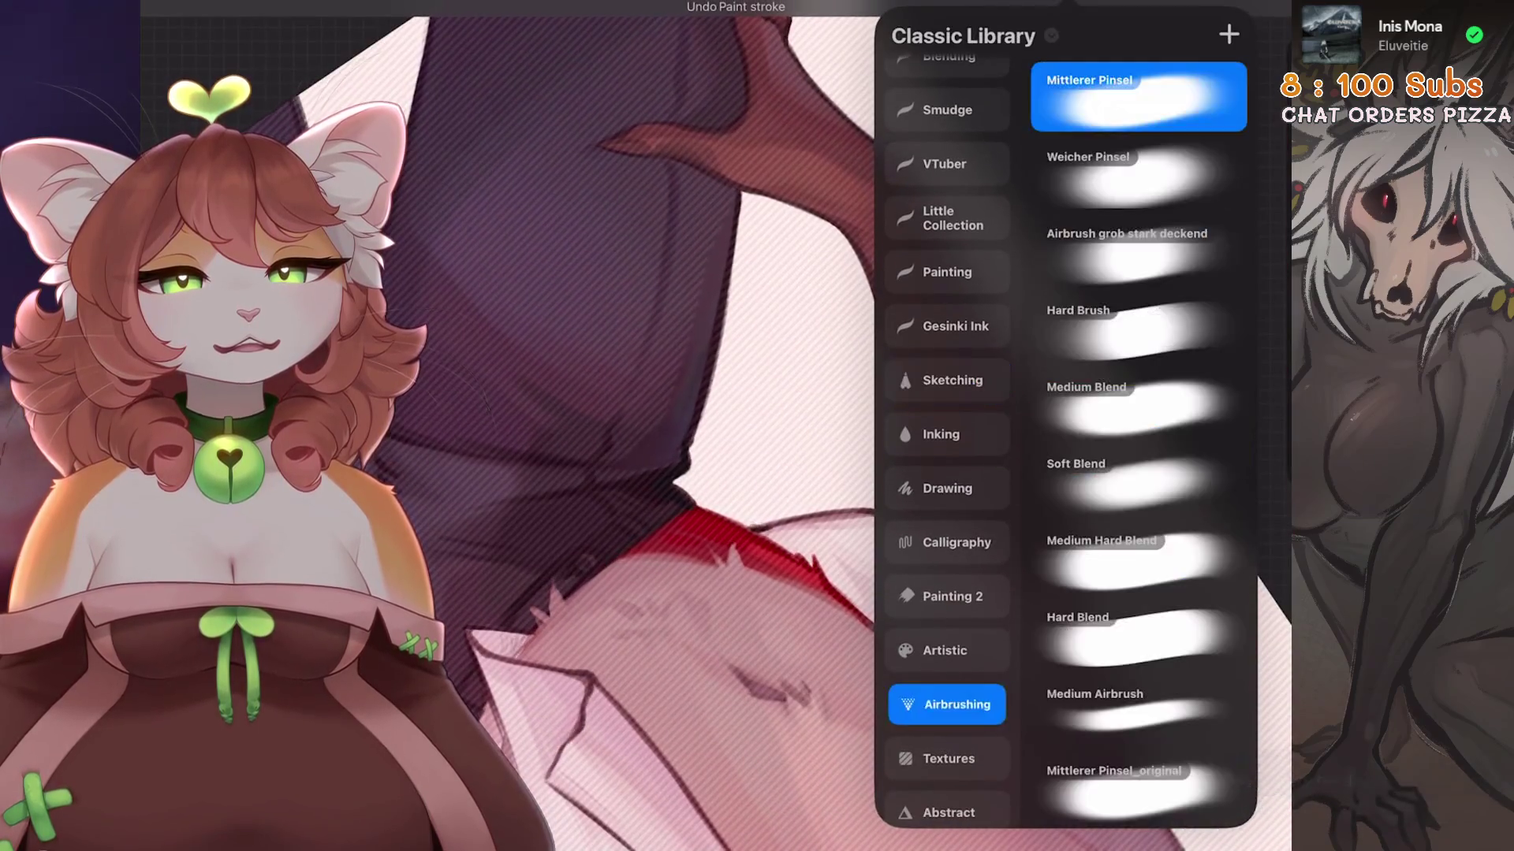
click(1261, 20)
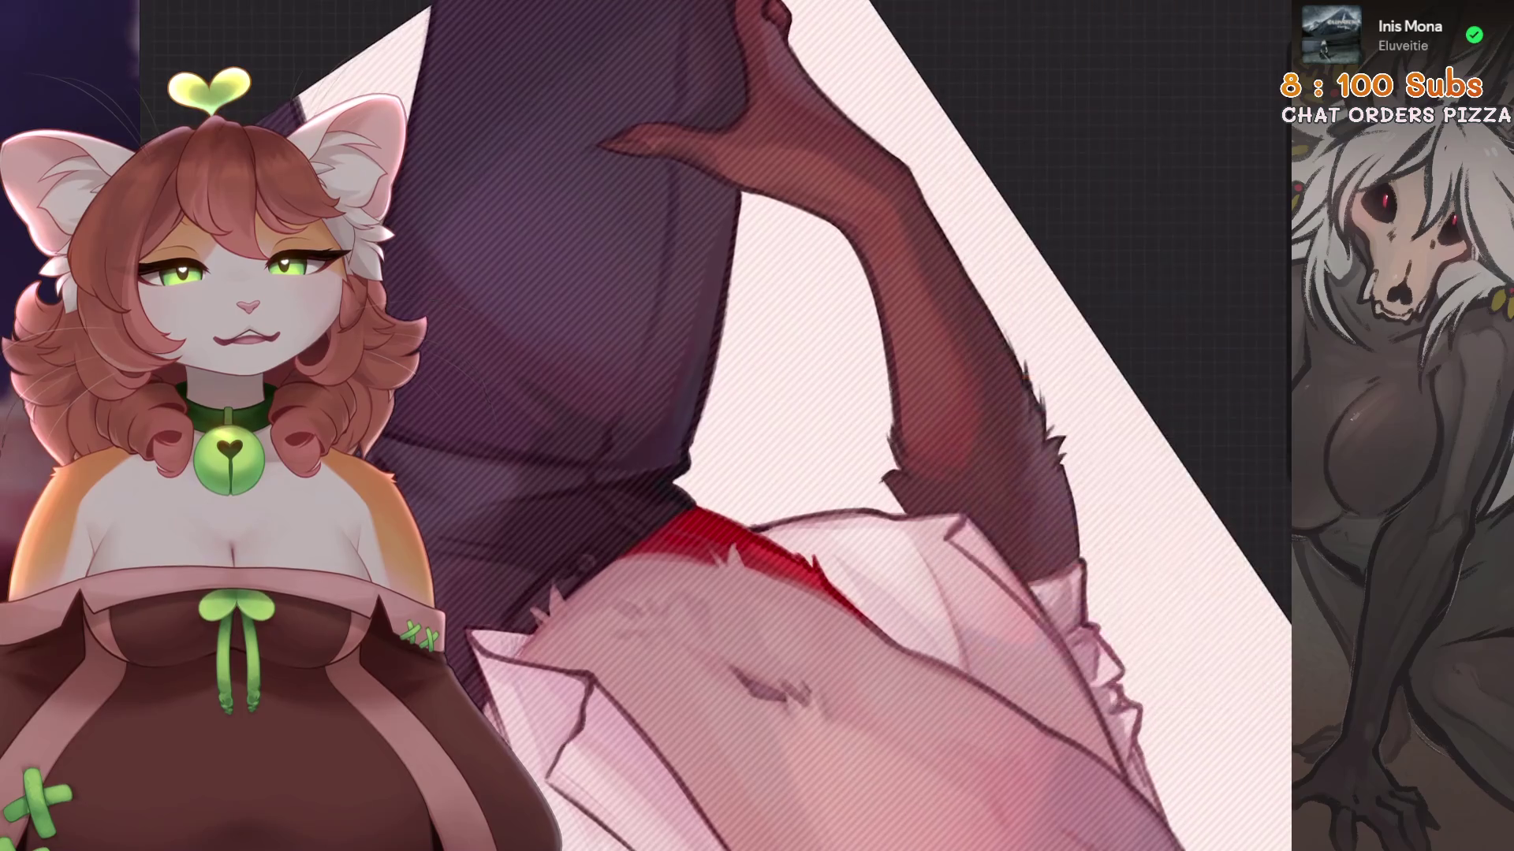
key(ctrl+z)
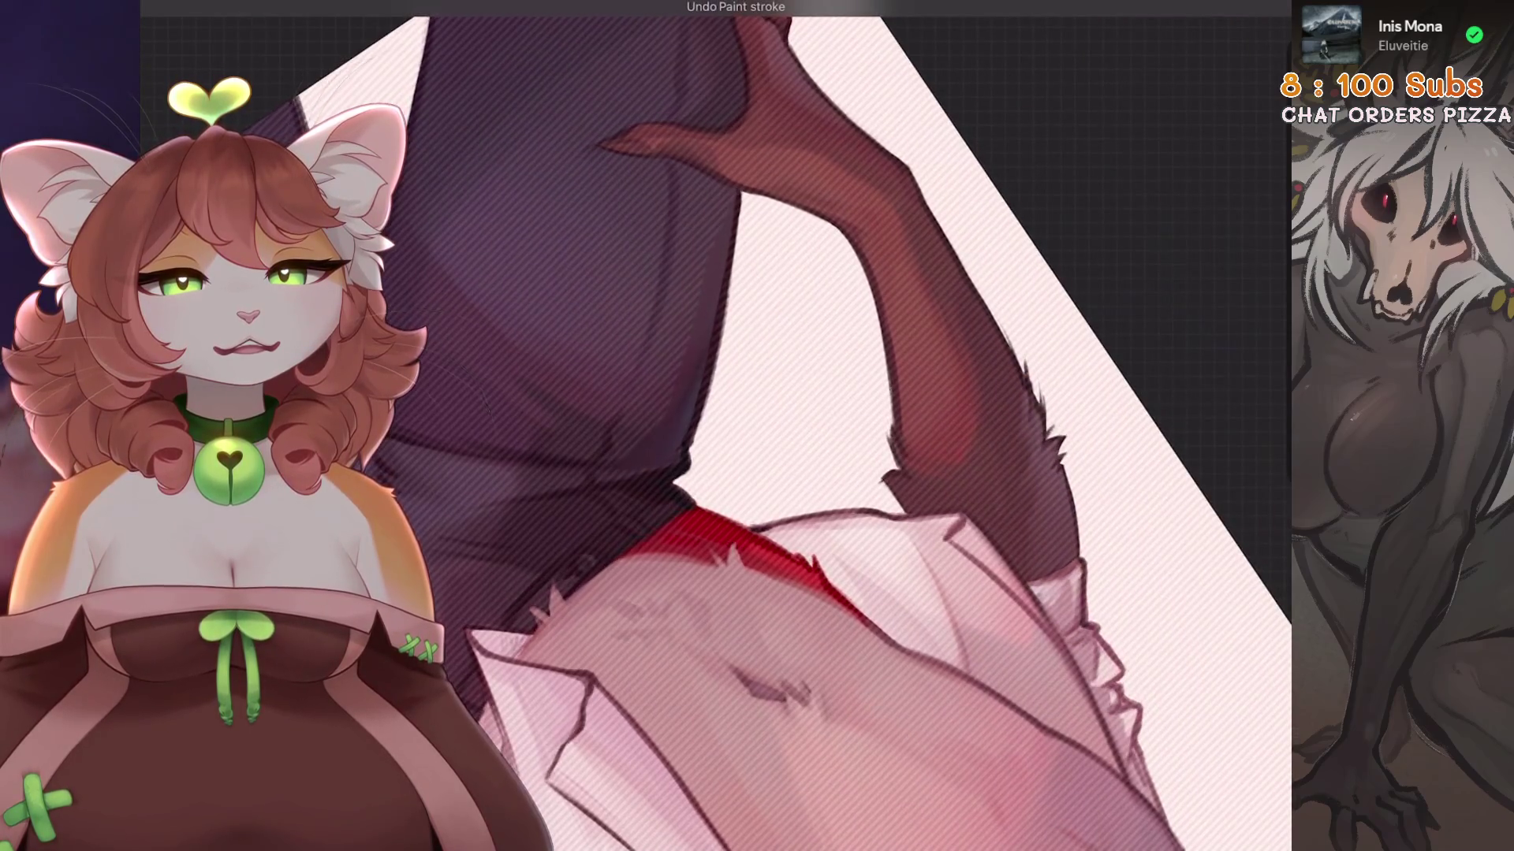
click(1274, 20)
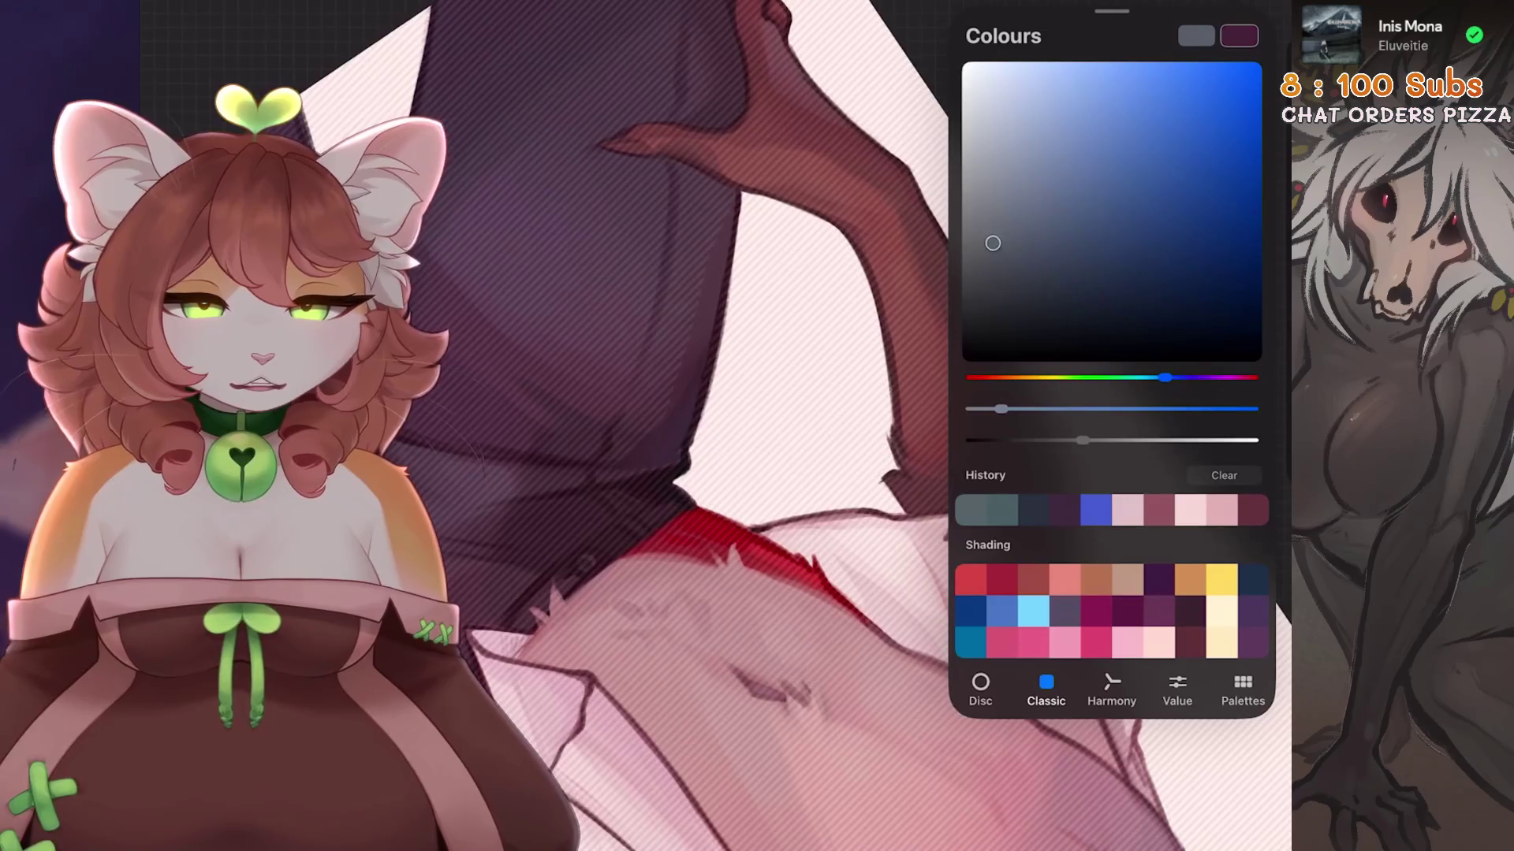
key(ctrl+z)
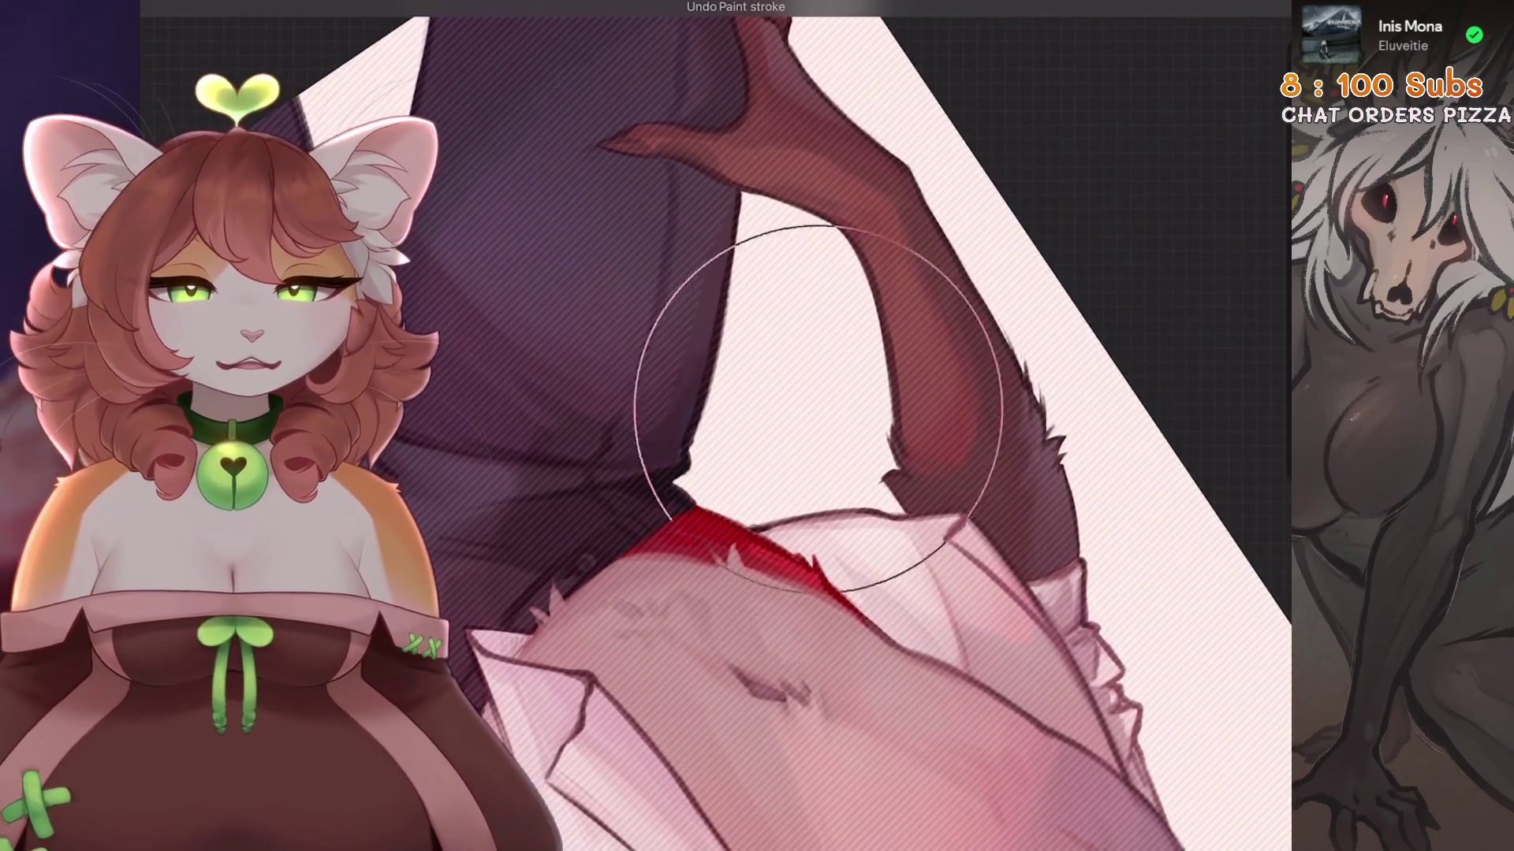
scroll(855, 401, down, 5)
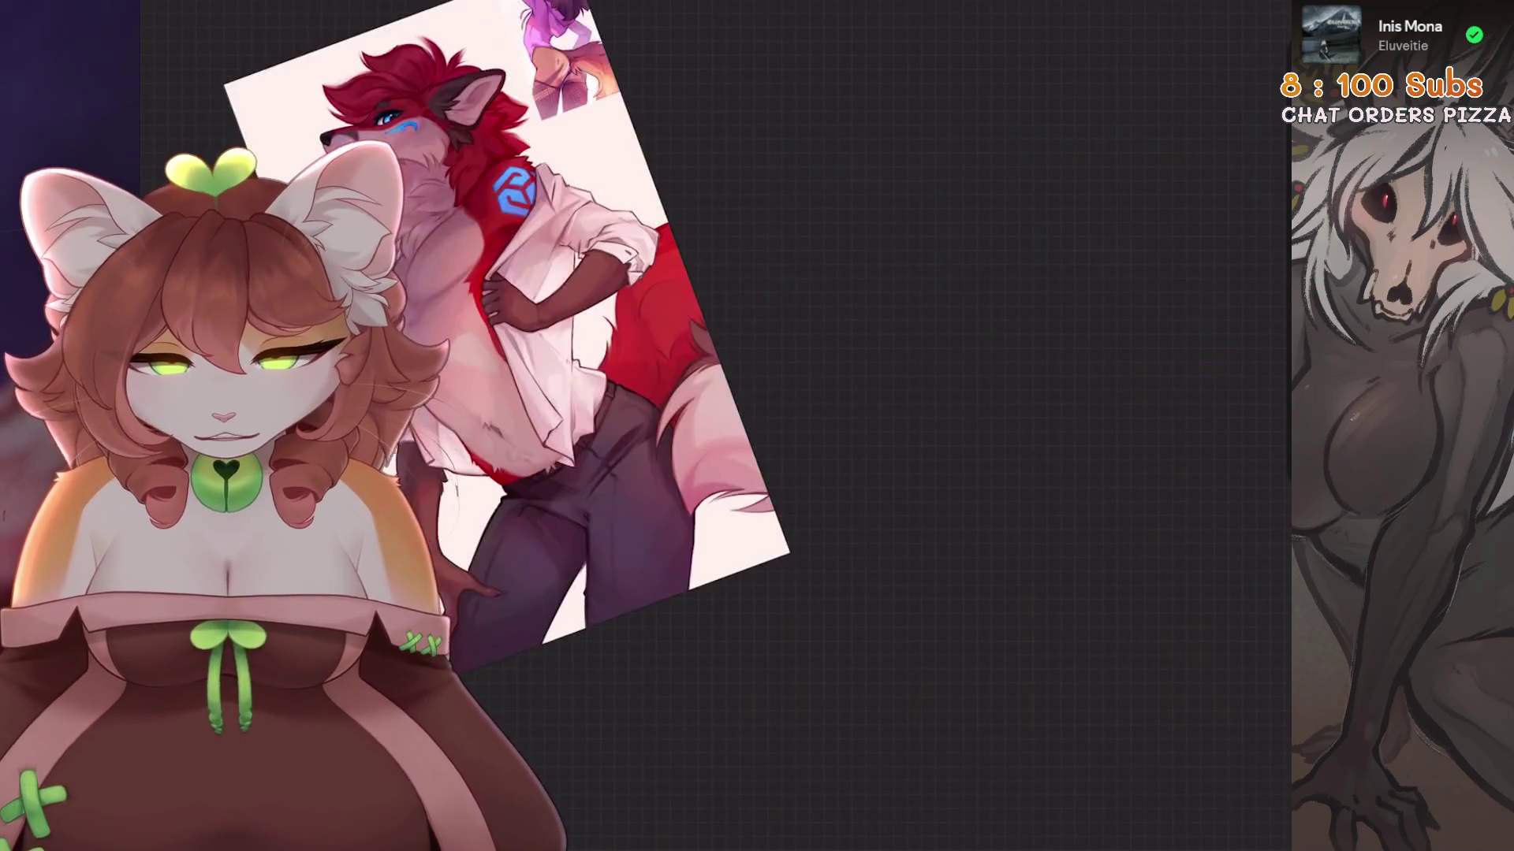
Zoom out and pan across the waist and legs to review the trousers.
scroll(733, 425, up, 5)
scroll(789, 426, up, 5)
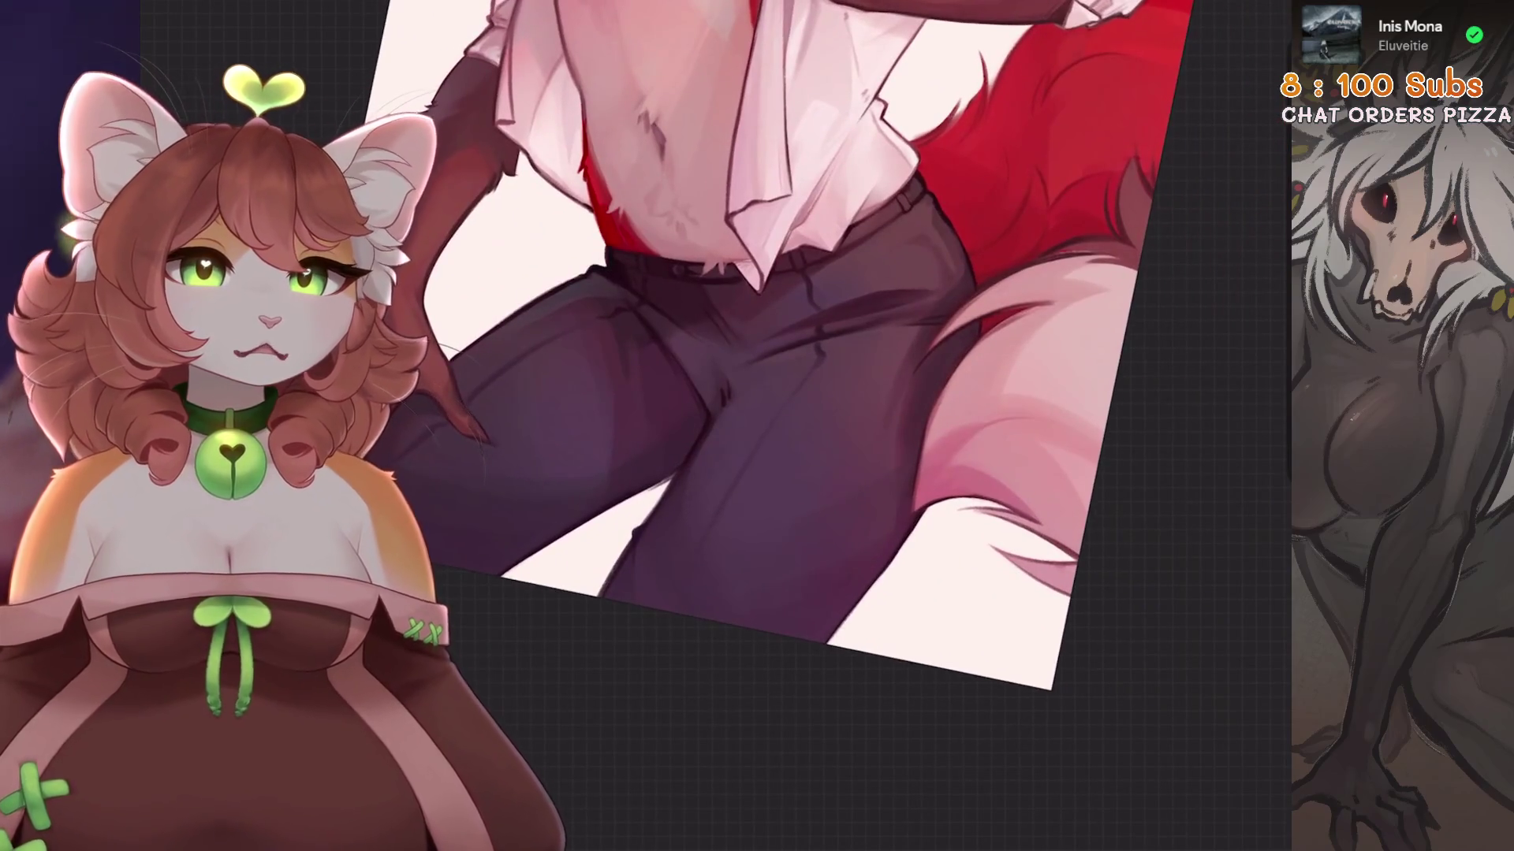
drag(757, 426, 646, 449)
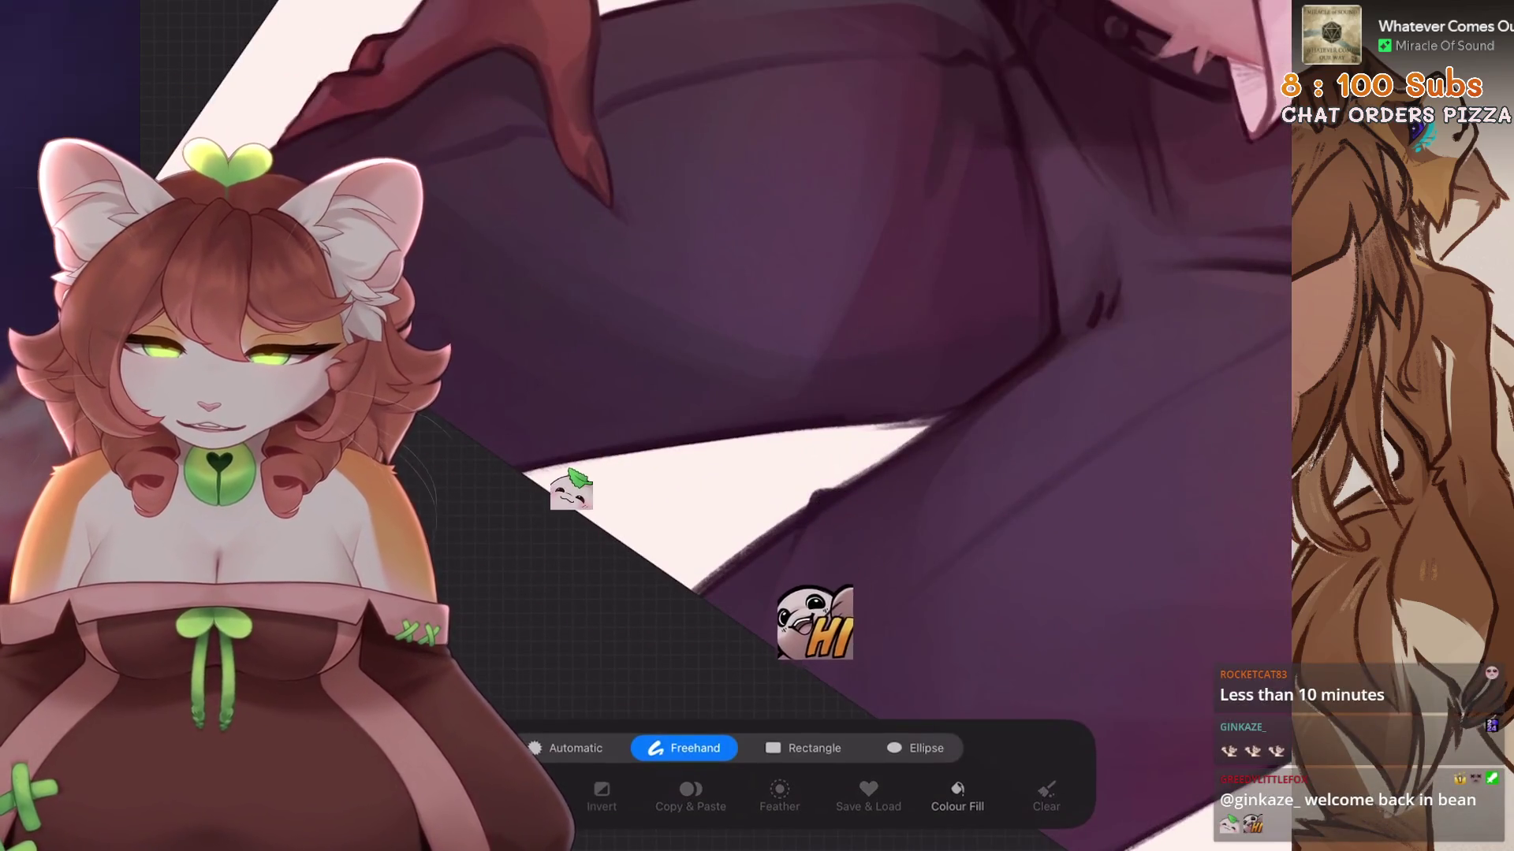
Start a freehand selection around the shirt sleeve.
click(695, 608)
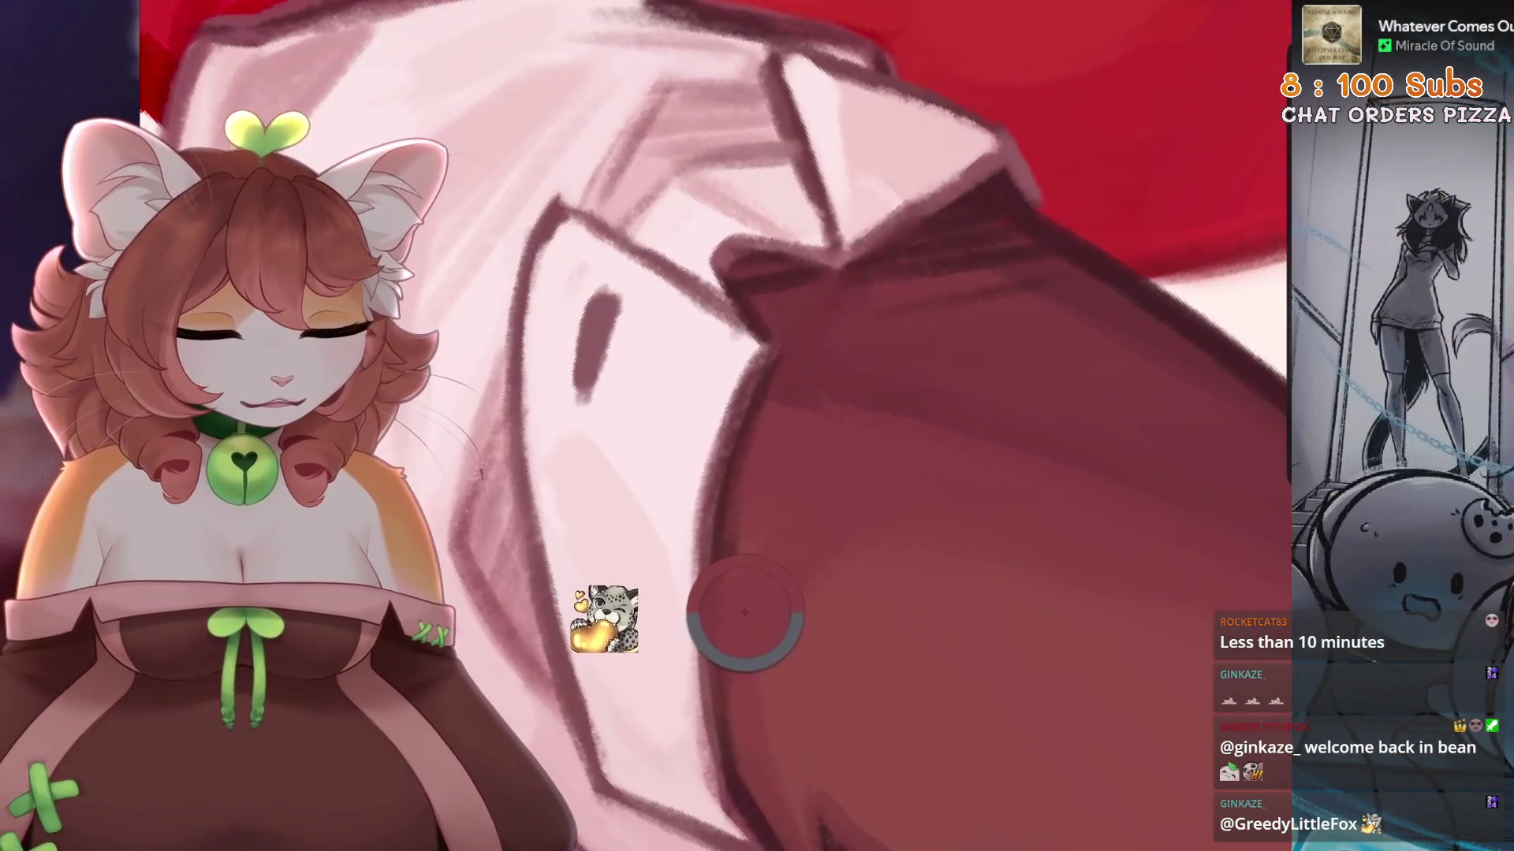
Switch to the 6B Stift 2 sketching brush and undo a stray sleeve stroke.
click(950, 307)
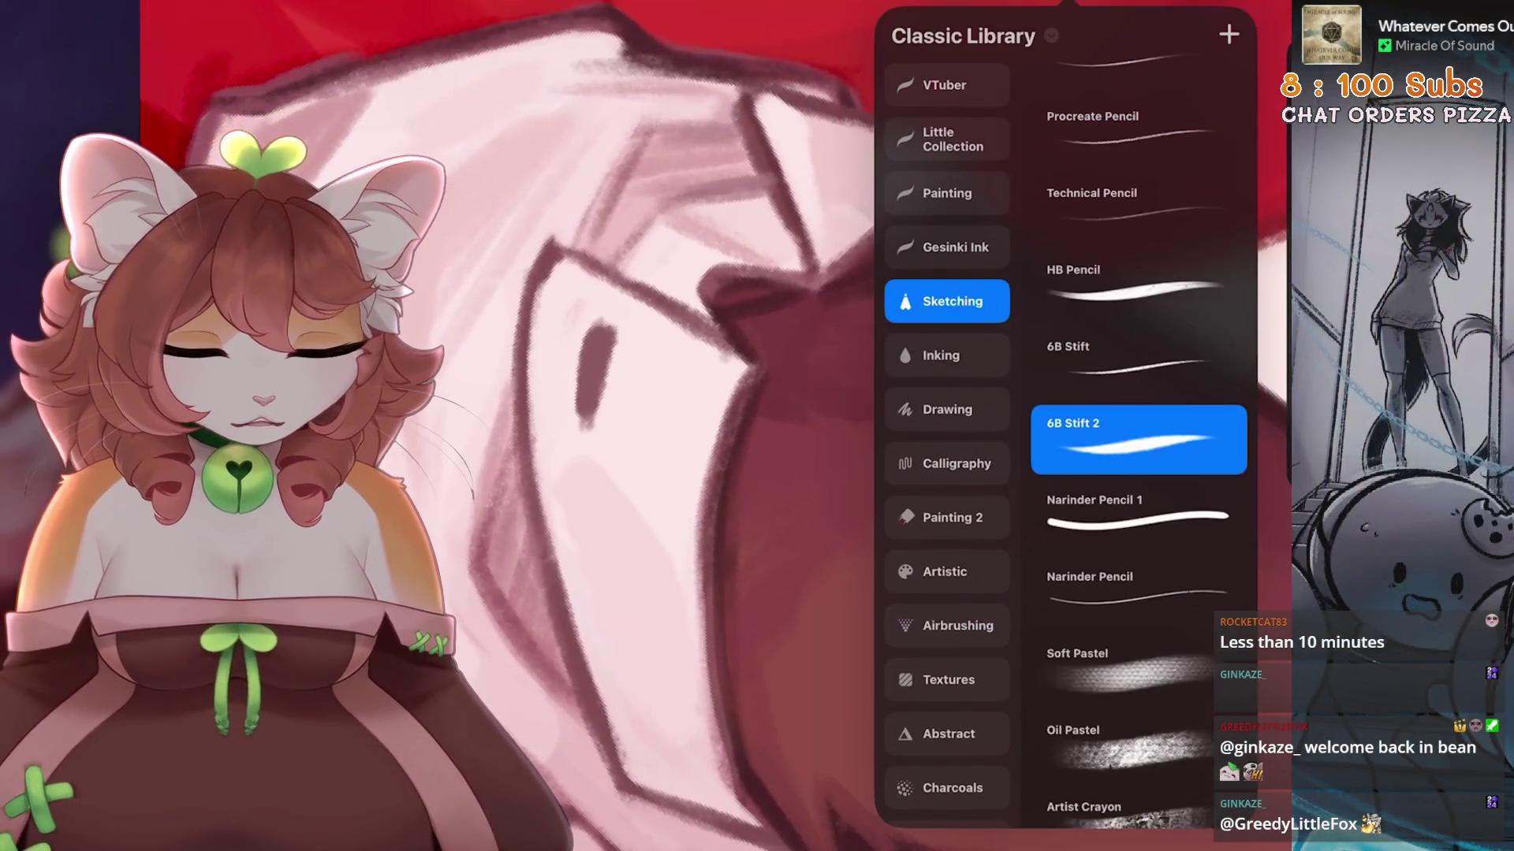
click(1138, 440)
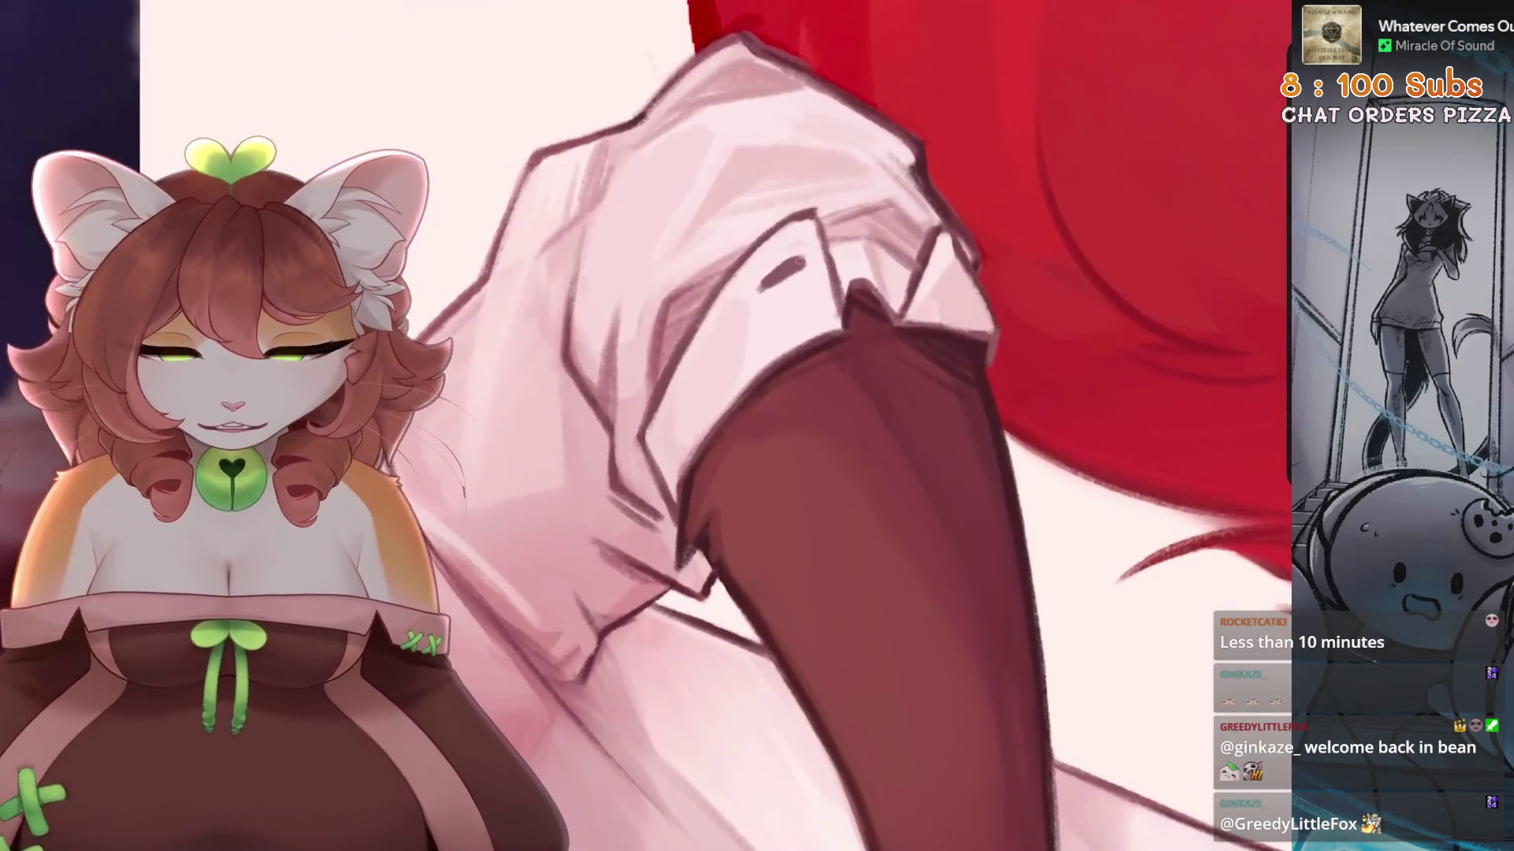
key(ctrl+z)
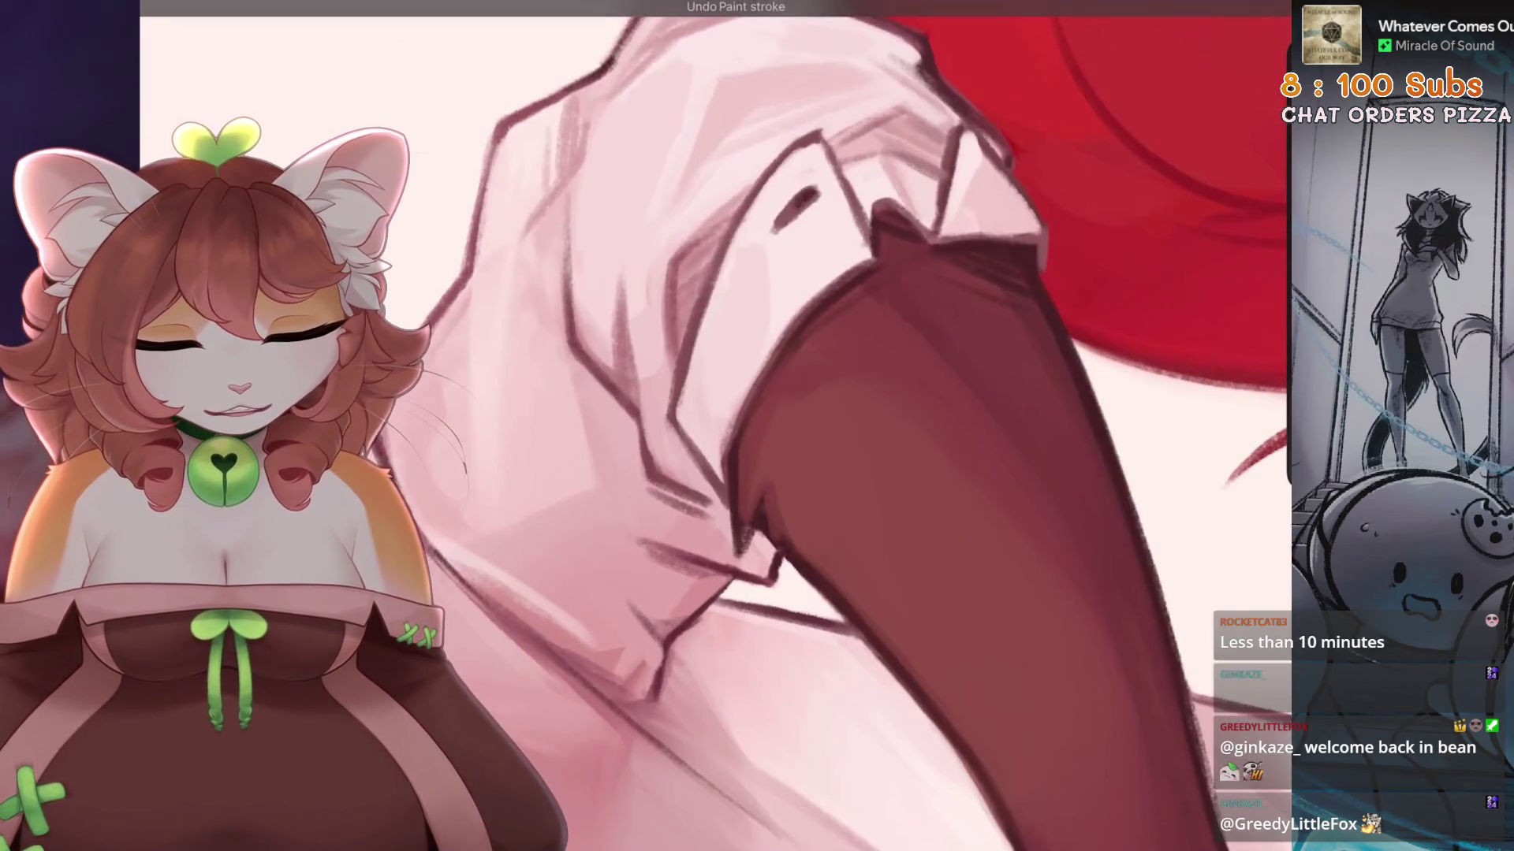